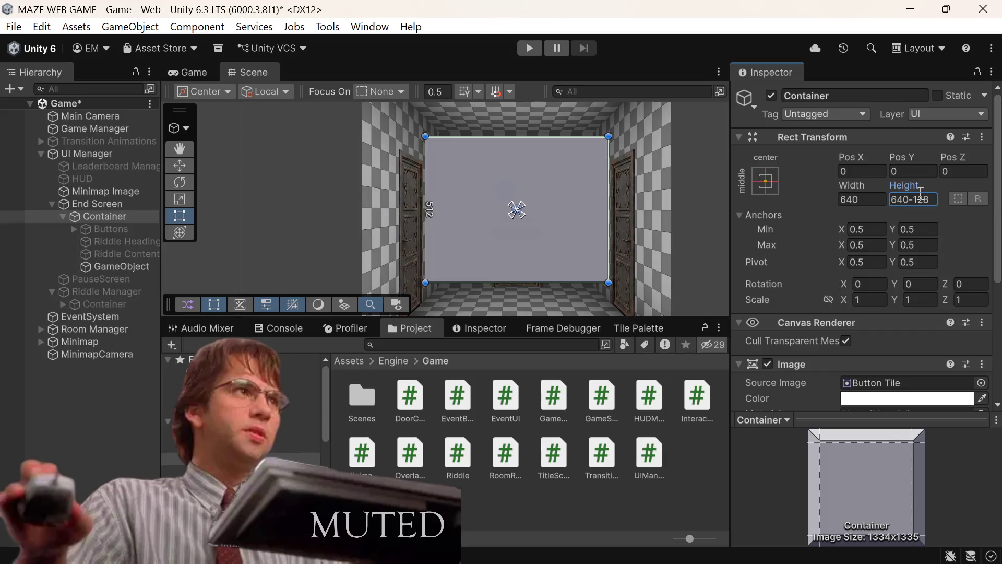
# Try Container heights of 640-320 and 640-160, settling on 480
pyautogui.press('BackSpace')
pyautogui.press('BackSpace')
pyautogui.press('BackSpace')
pyautogui.write('320')
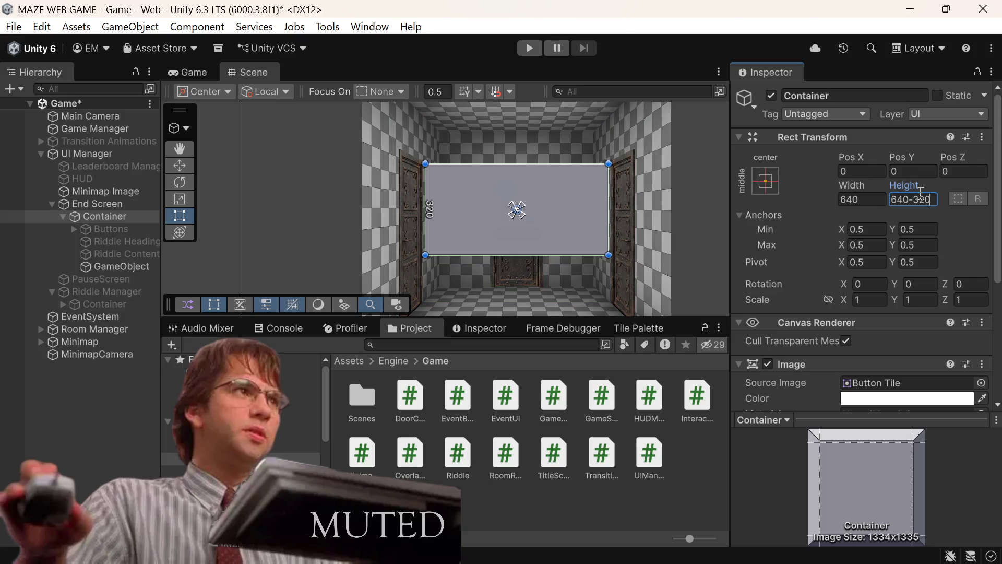
pyautogui.press('BackSpace')
pyautogui.press('BackSpace')
pyautogui.press('BackSpace')
pyautogui.write('1')
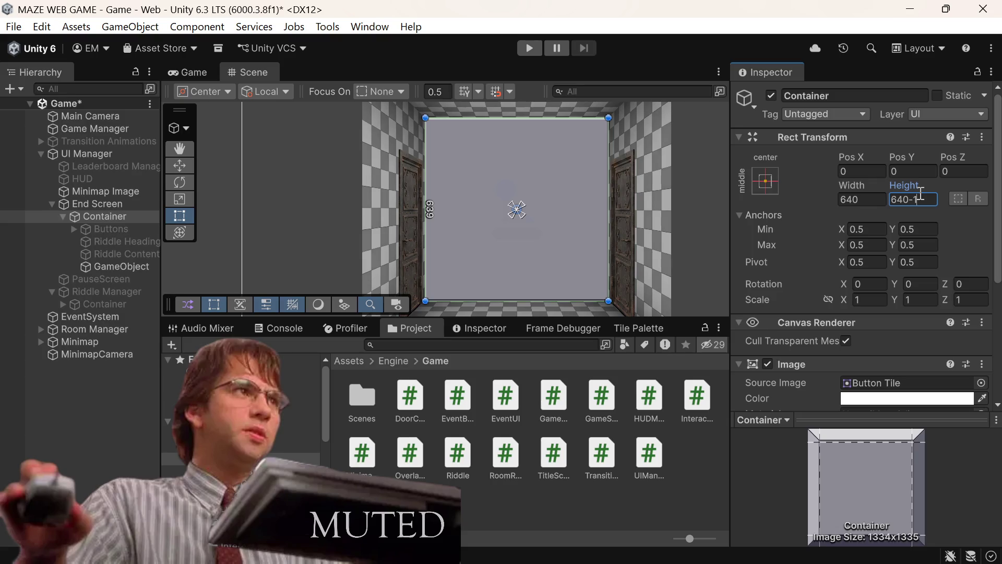
pyautogui.write('60')
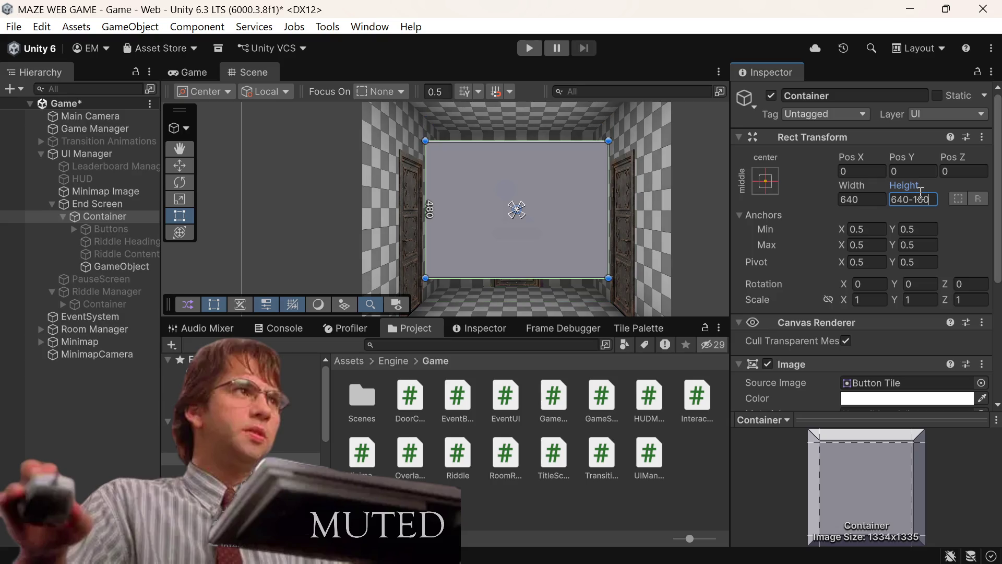
pyautogui.press('Return')
pyautogui.hotkey('shift', 'Tab')
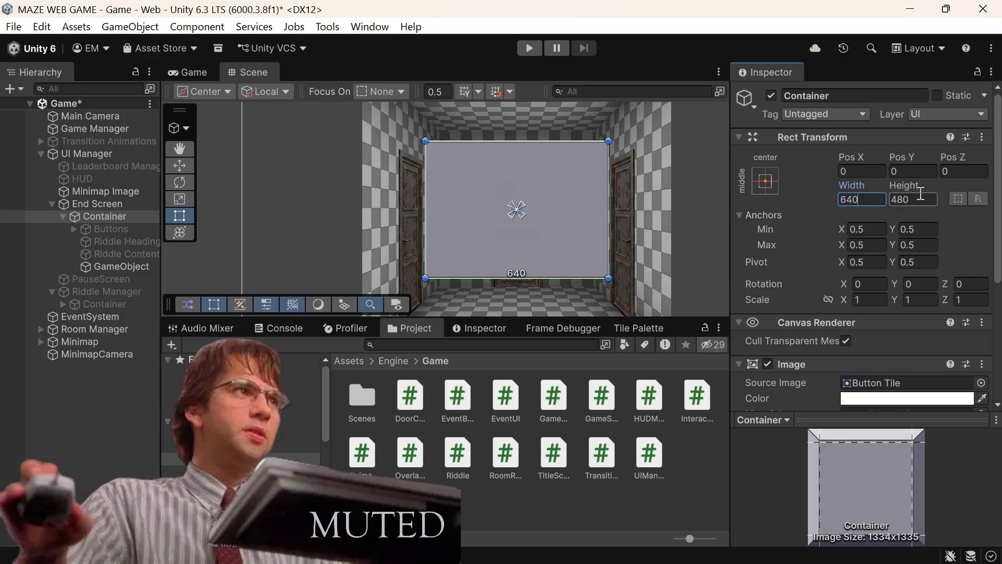
# Try a Container width of 48, then revert the Container to 640 by 640
pyautogui.press('BackSpace')
pyautogui.press('BackSpace')
pyautogui.press('BackSpace')
pyautogui.write('48')
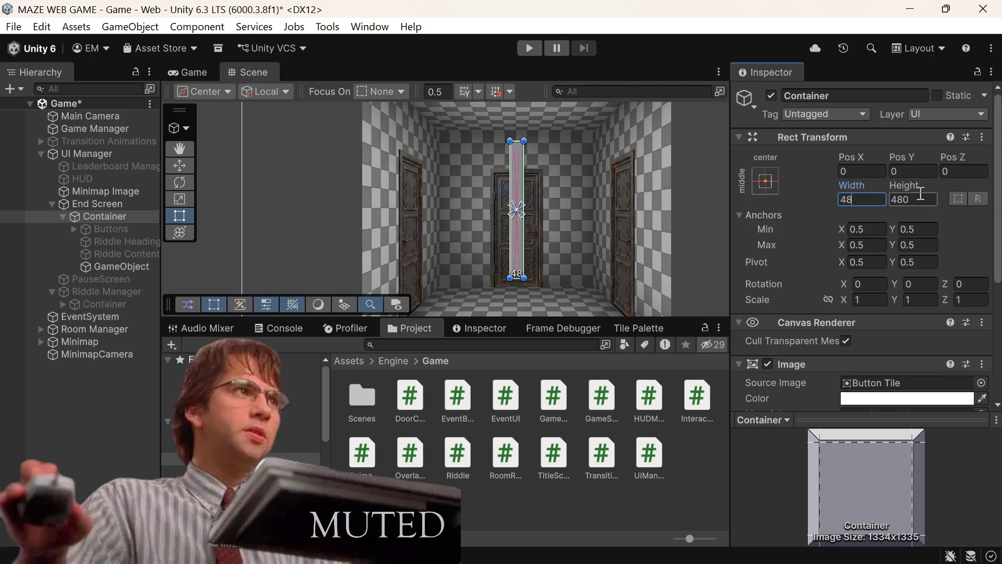
pyautogui.press('Escape')
pyautogui.hotkey('ctrl', 'z')
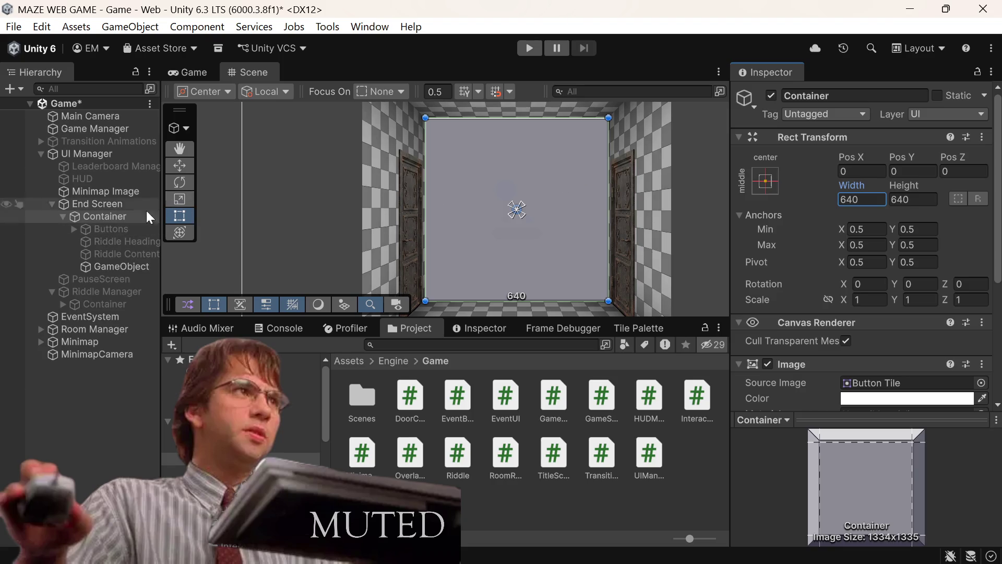
pyautogui.hotkey('ctrl', 'z')
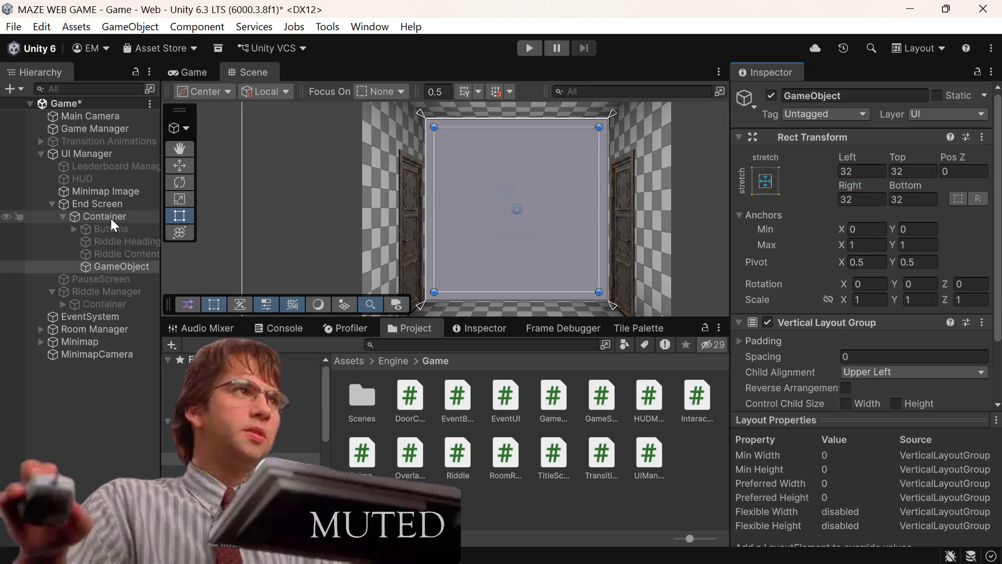
pyautogui.click(111, 218)
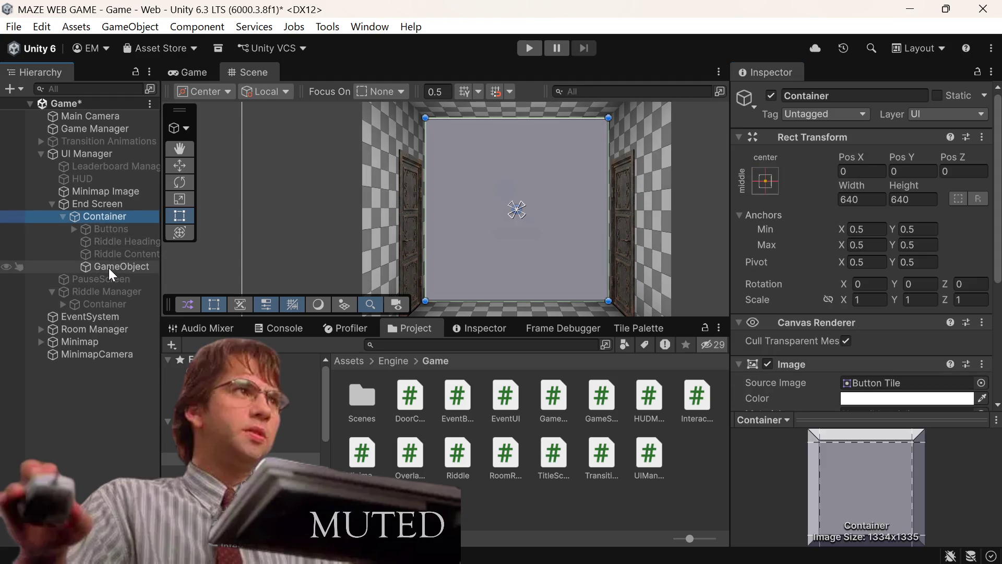
pyautogui.hotkey('ctrl', 'z')
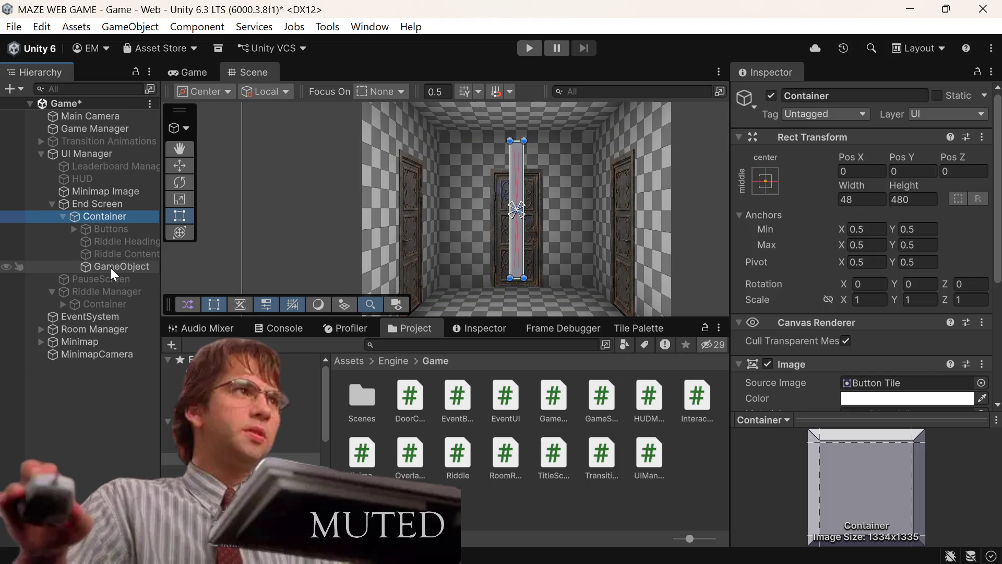
pyautogui.hotkey('ctrl', 'y')
pyautogui.hotkey('ctrl', 'y')
# Move Riddle Headings into GameObject in the Hierarchy
pyautogui.click(111, 267)
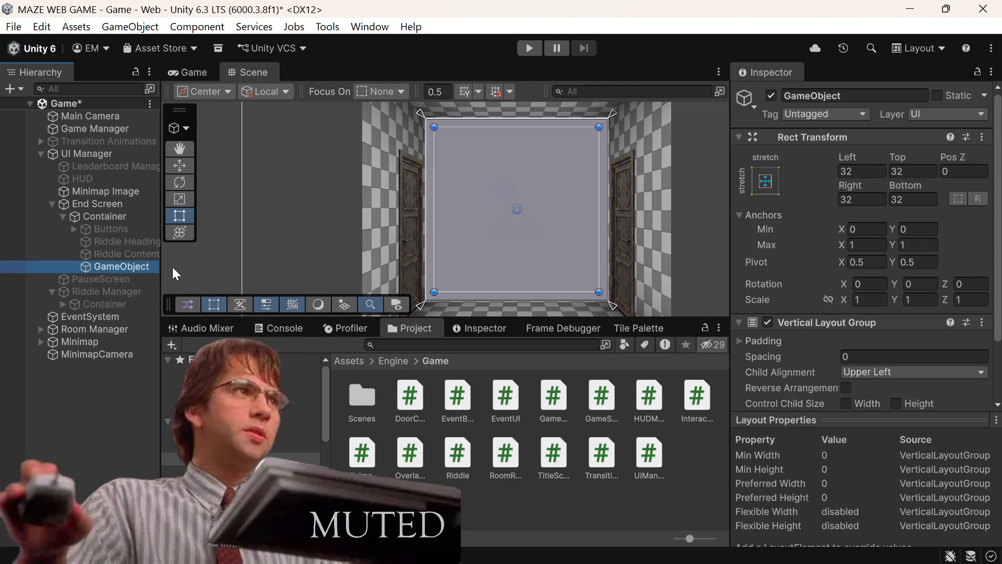
pyautogui.click(105, 255)
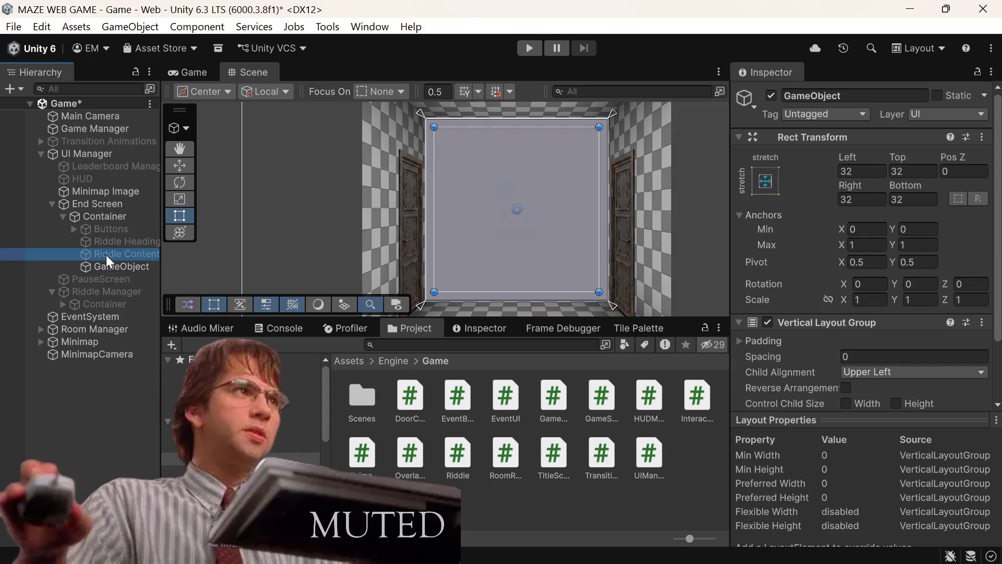
pyautogui.keyDown('shift'); pyautogui.click(108, 232); pyautogui.keyUp('shift')
pyautogui.rightClick(108, 232)
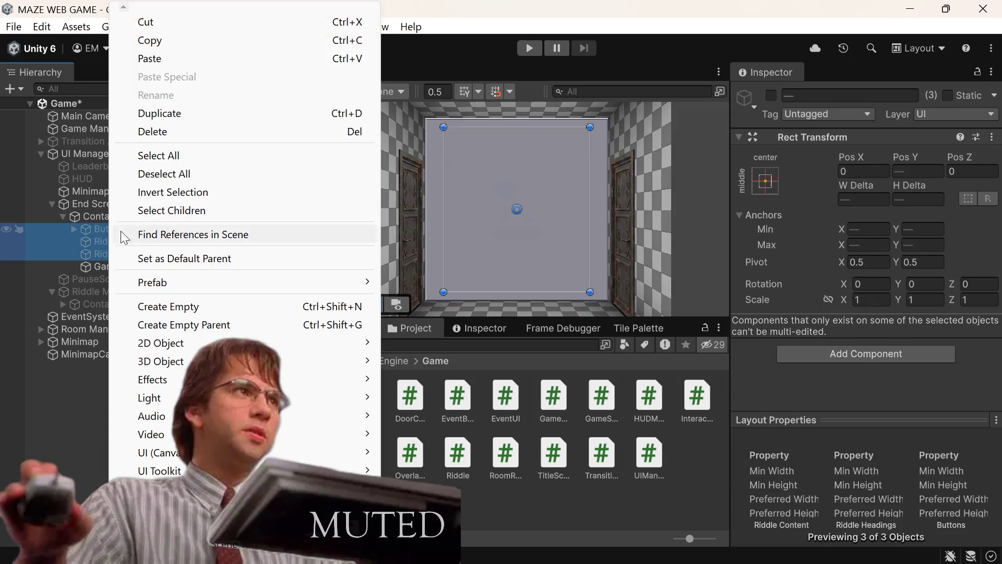
pyautogui.click(81, 242)
pyautogui.click(101, 242)
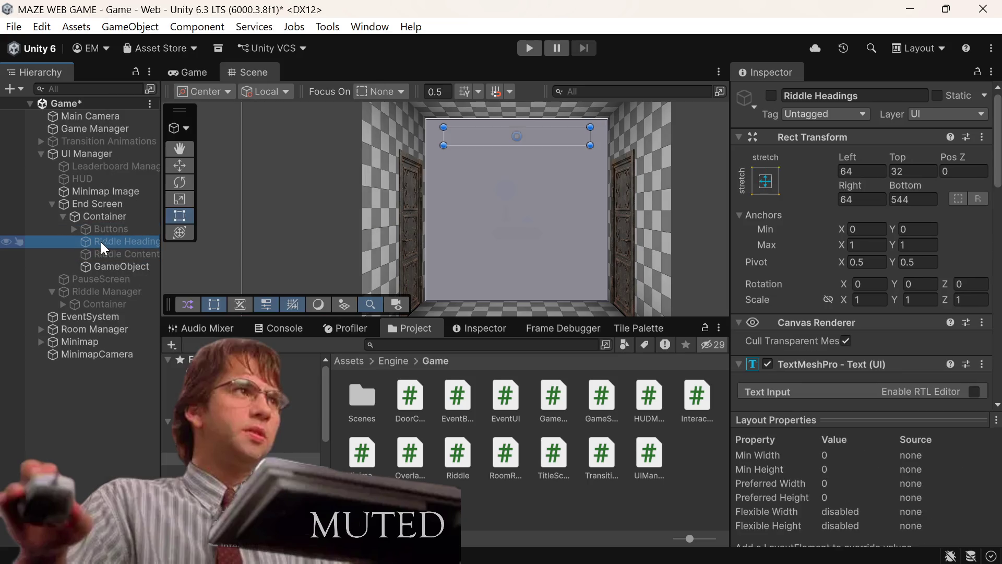
pyautogui.click(96, 254)
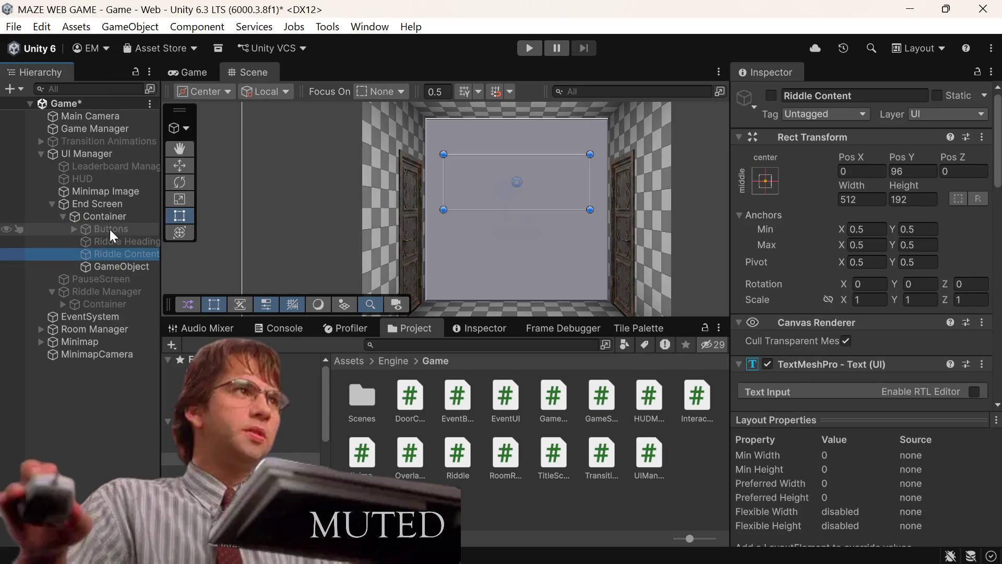
pyautogui.moveTo(94, 241); pyautogui.dragTo(103, 219)
pyautogui.click(101, 240)
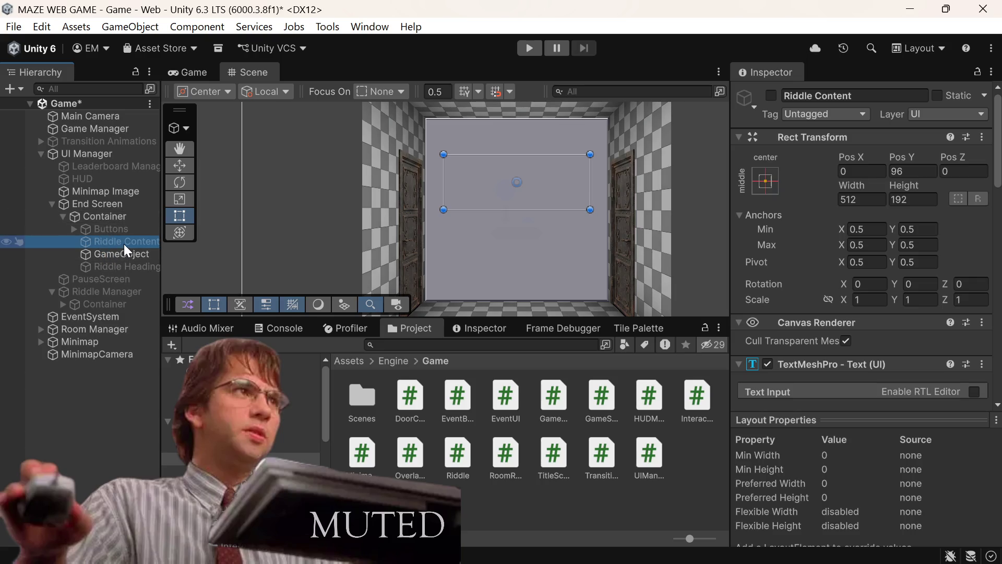
pyautogui.moveTo(111, 269); pyautogui.dragTo(128, 255)
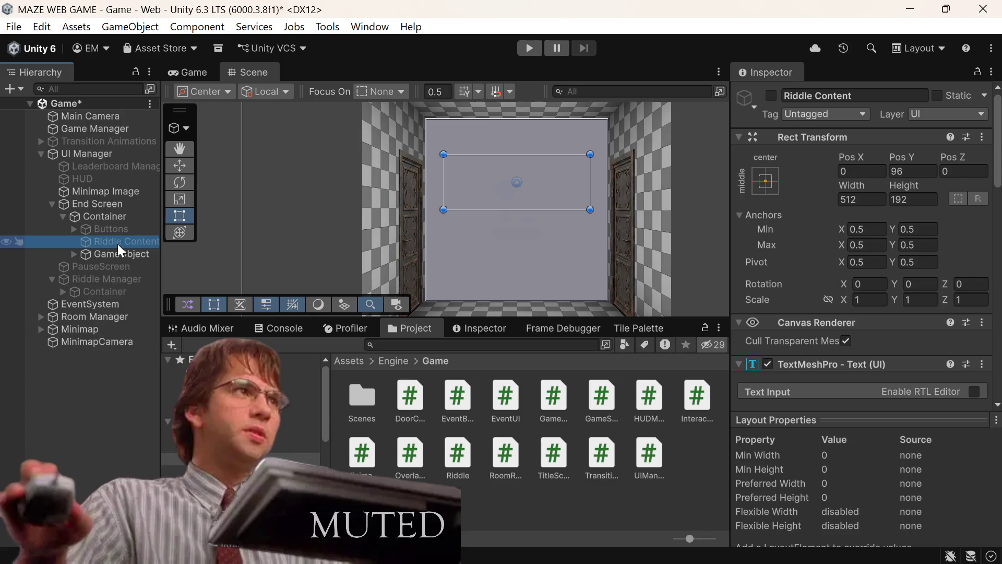
# Delete the Buttons and Riddle Content objects
pyautogui.keyDown('ctrl'); pyautogui.click(117, 229); pyautogui.keyUp('ctrl')
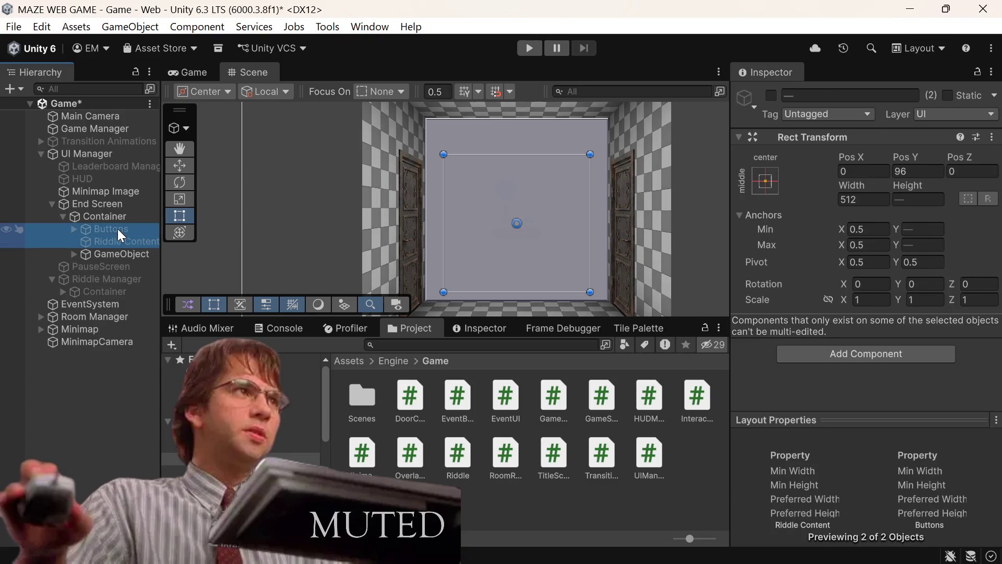
pyautogui.rightClick(118, 229)
pyautogui.click(182, 128)
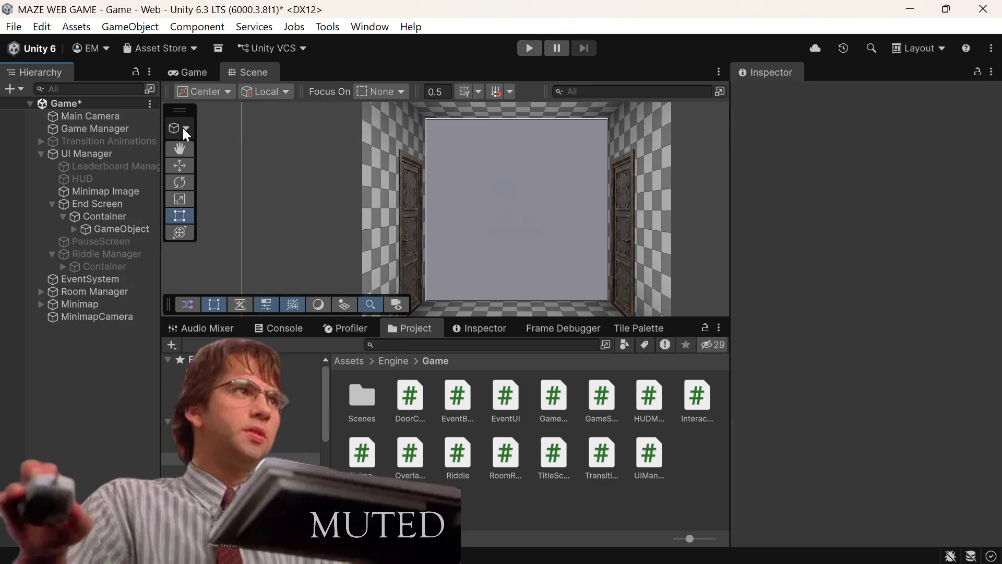
# Expand GameObject and enable the Riddle Headings object
pyautogui.click(73, 229)
pyautogui.click(135, 239)
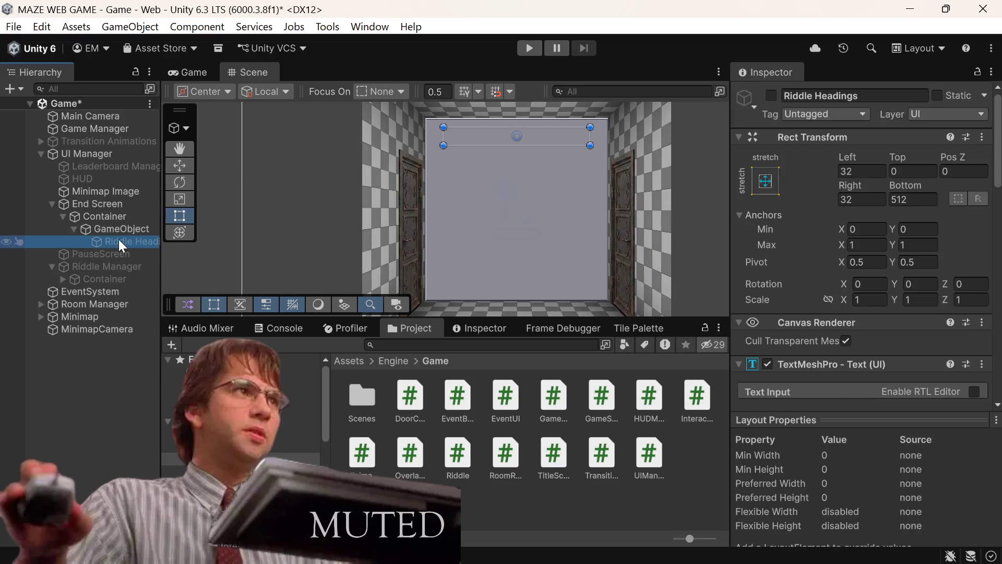
pyautogui.click(767, 97)
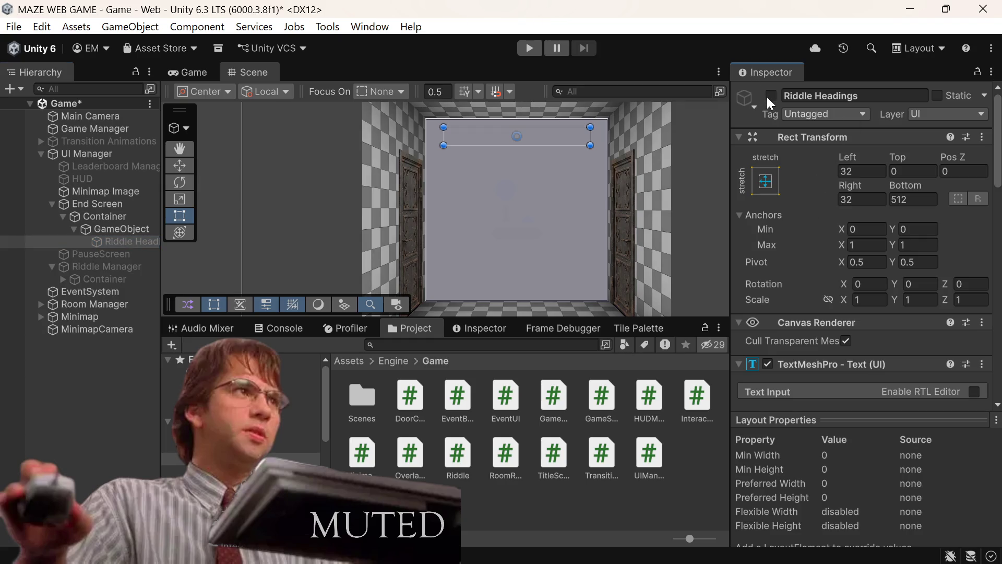
pyautogui.click(773, 96)
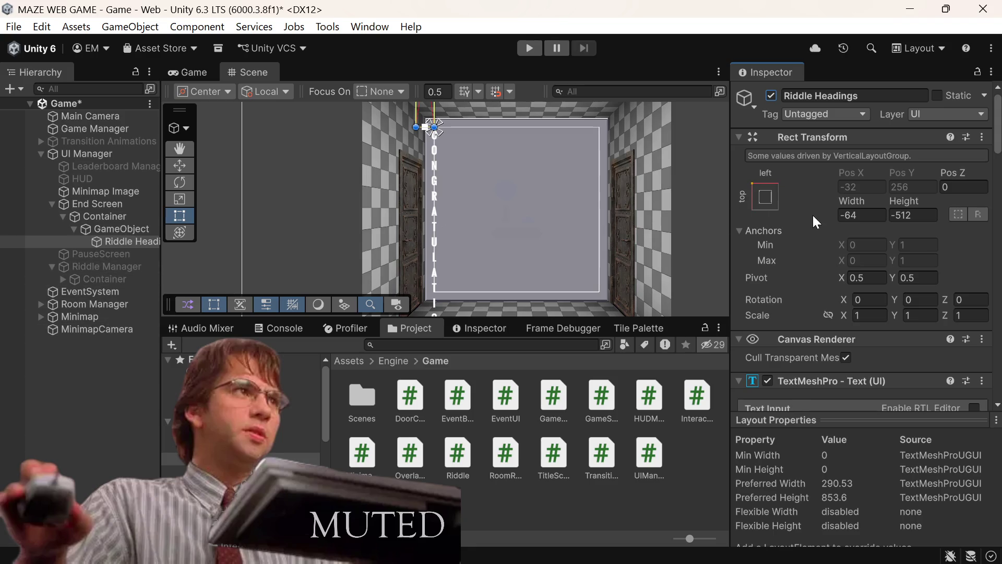
# Give Riddle Headings a stretch anchor preset and a height of 512
pyautogui.click(767, 198)
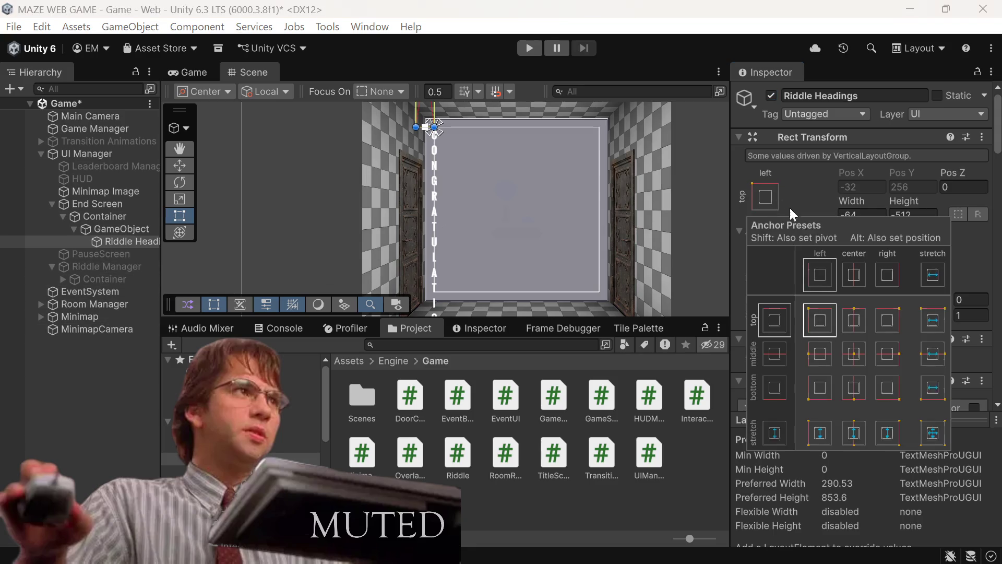
pyautogui.click(938, 356)
pyautogui.click(927, 215)
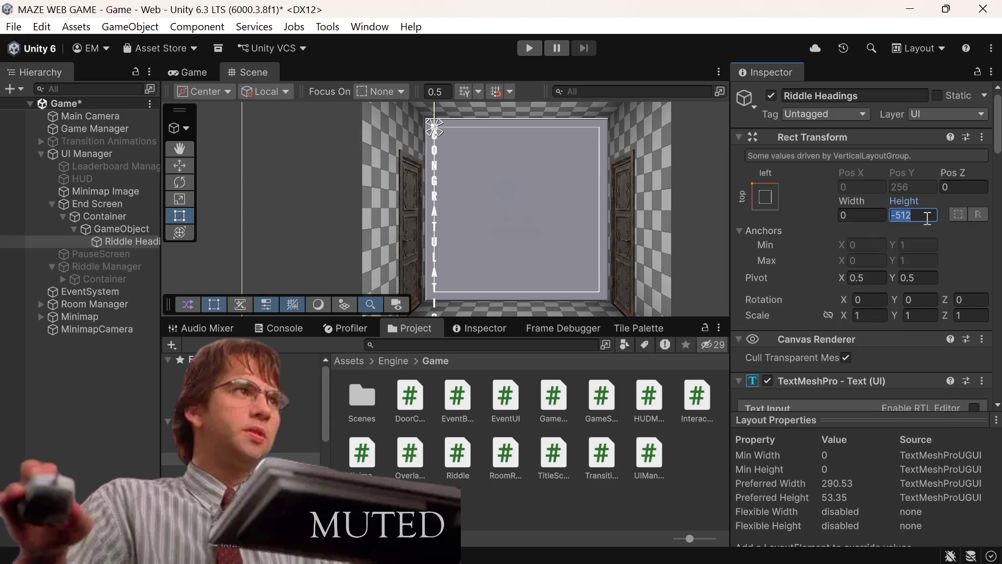
pyautogui.write('512')
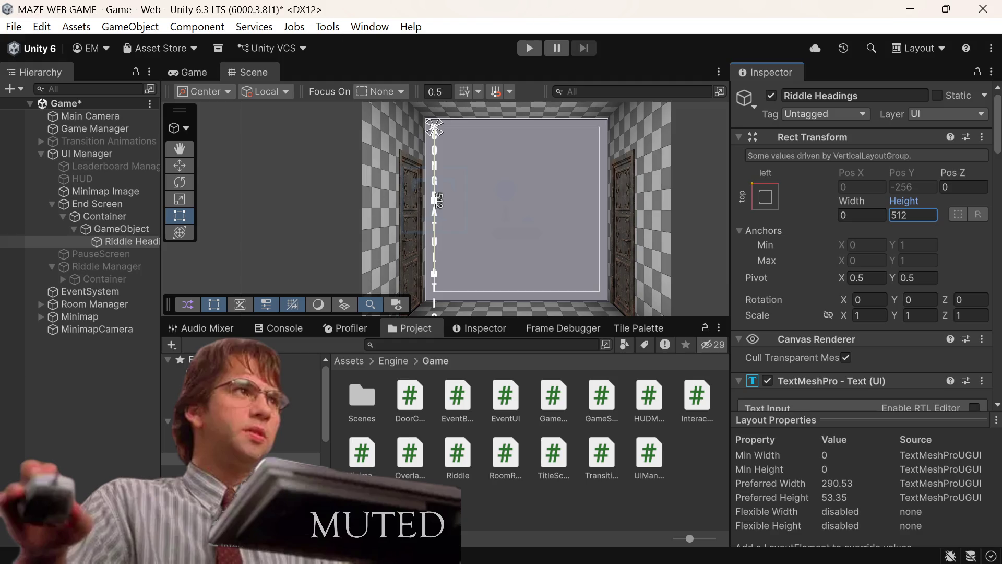
pyautogui.click(135, 232)
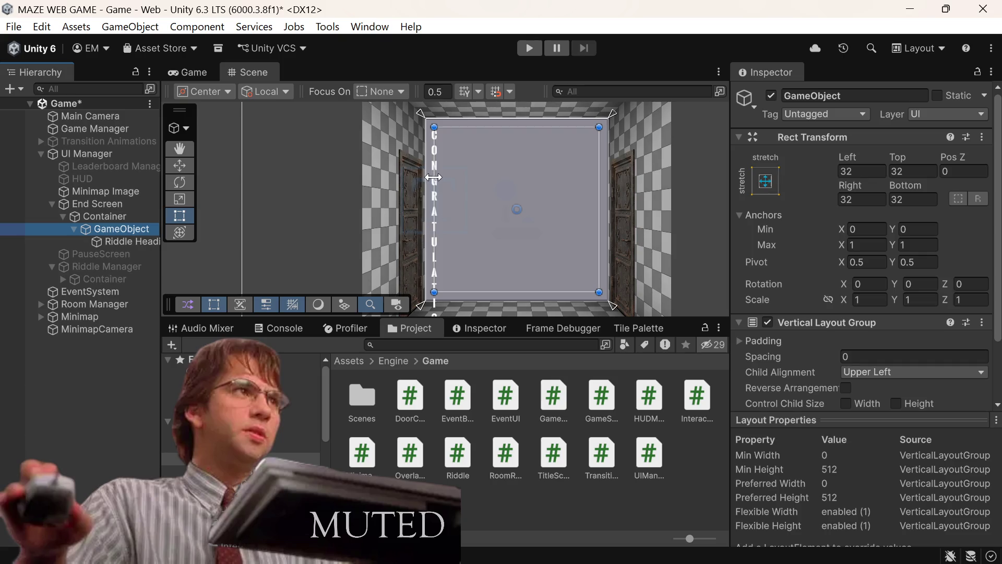
pyautogui.click(151, 245)
pyautogui.click(128, 231)
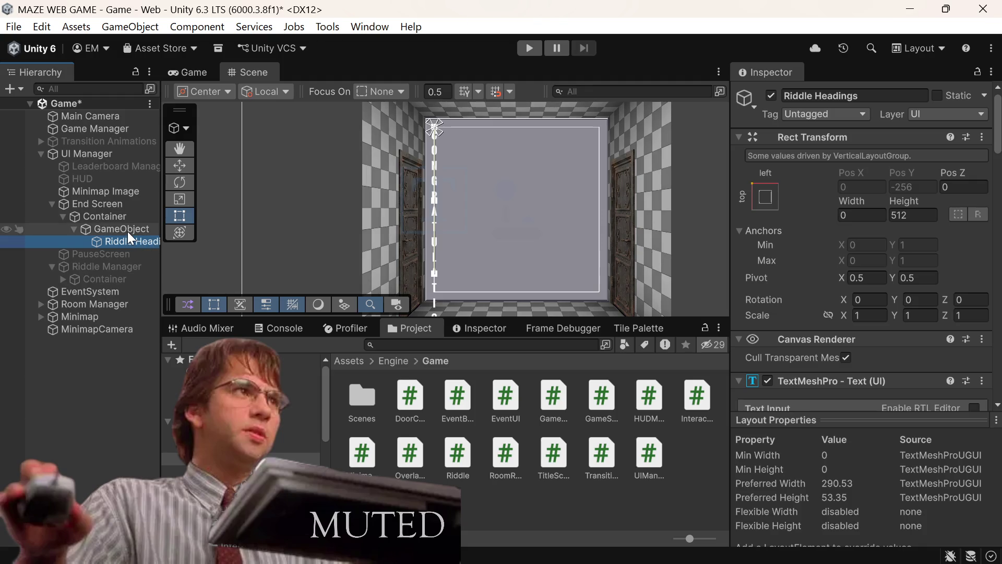
# Let GameObject's Vertical Layout Group control its children's widths
pyautogui.scroll(-2, 891, 211)
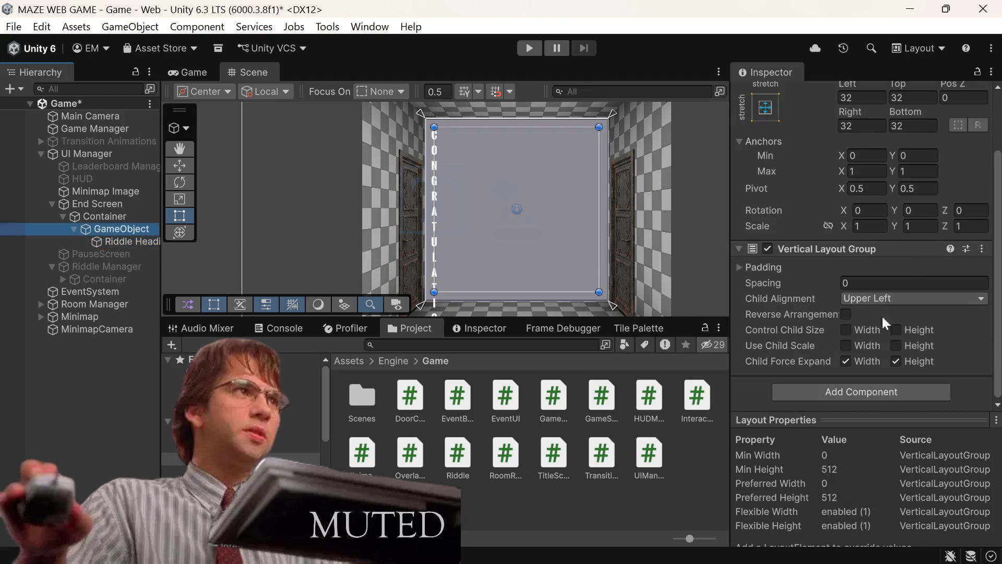
pyautogui.click(845, 330)
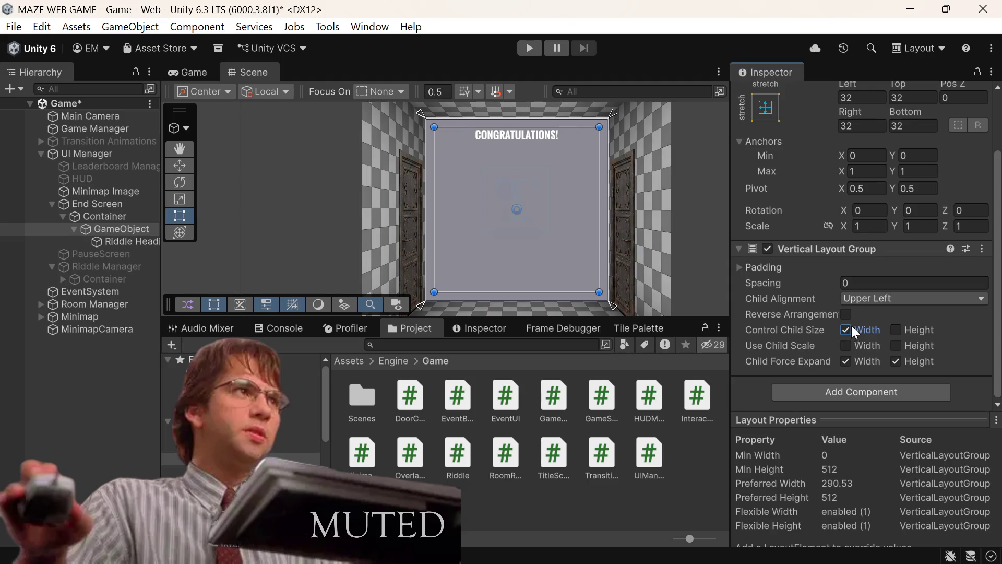
pyautogui.click(109, 243)
pyautogui.scroll(2, 851, 259)
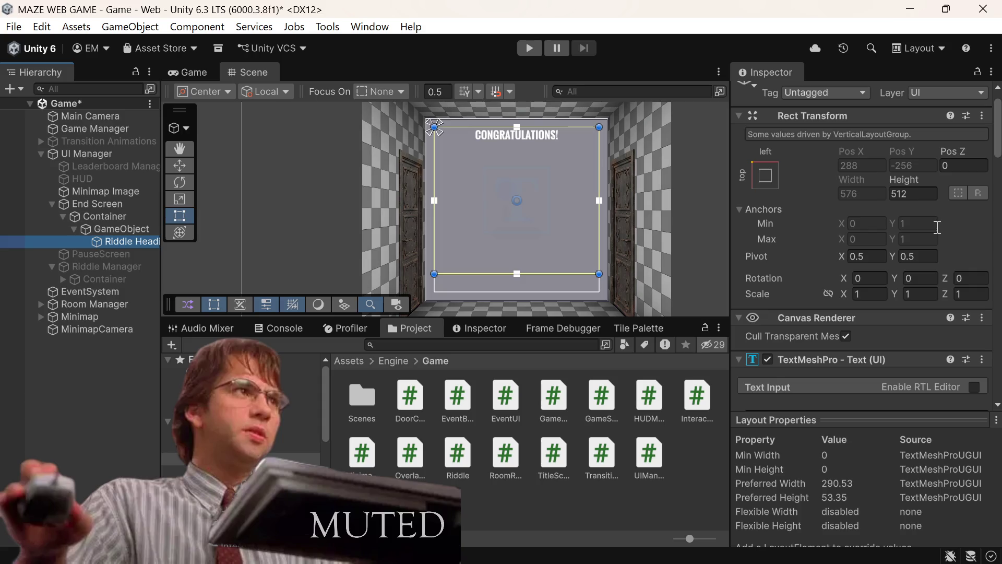
# Try a top-centre anchor on Riddle Headings, then dismiss the presets and reselect GameObject
pyautogui.click(120, 241)
pyautogui.click(763, 178)
pyautogui.click(857, 300)
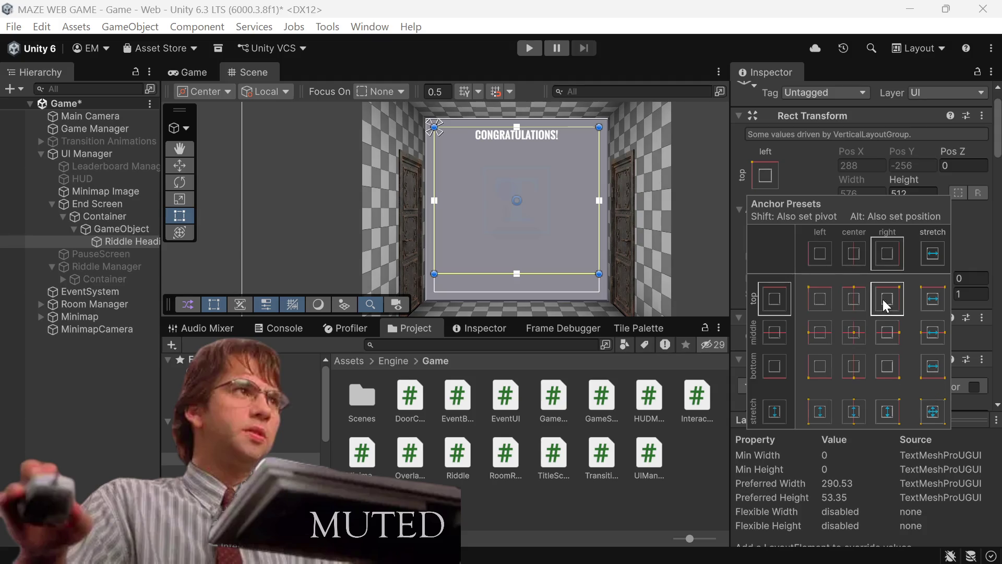
pyautogui.click(814, 168)
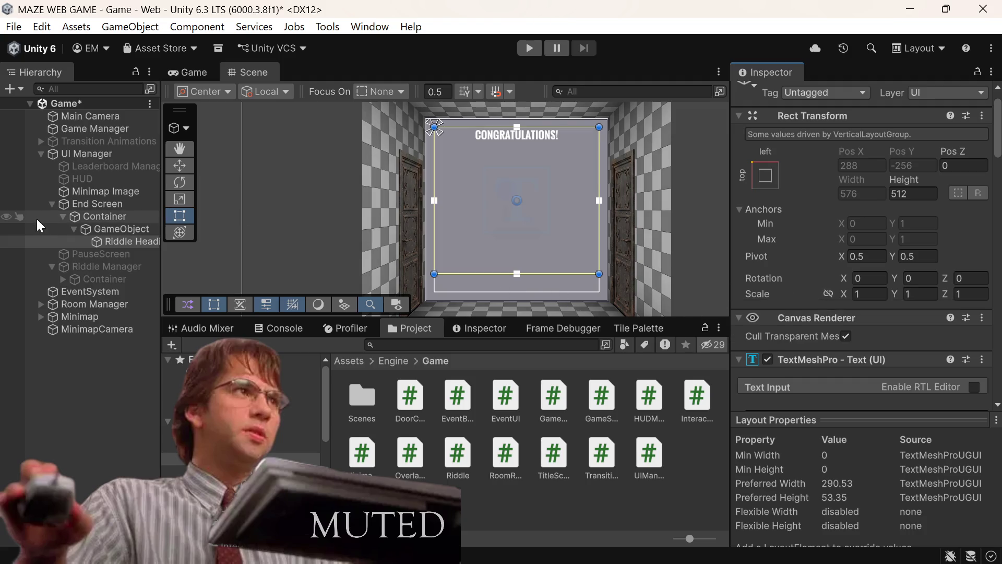
pyautogui.click(107, 233)
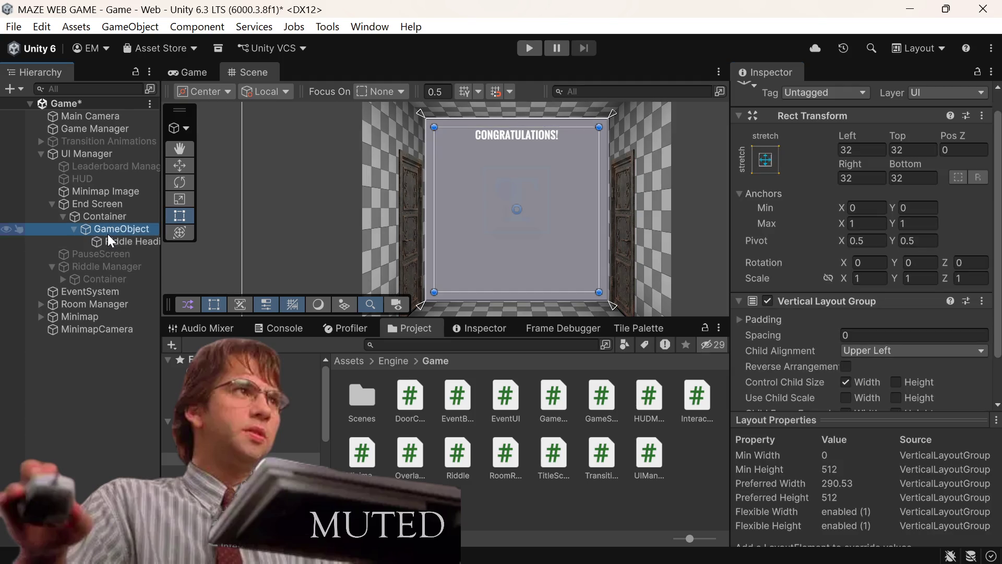
# Set the heading's Rect Transform height to 64 and save the scene
pyautogui.click(105, 244)
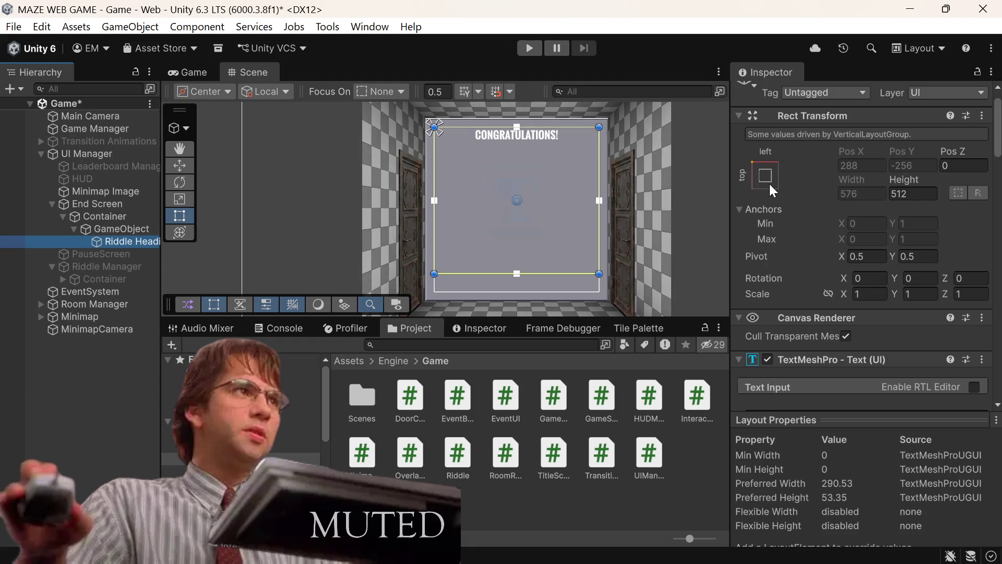
pyautogui.click(913, 197)
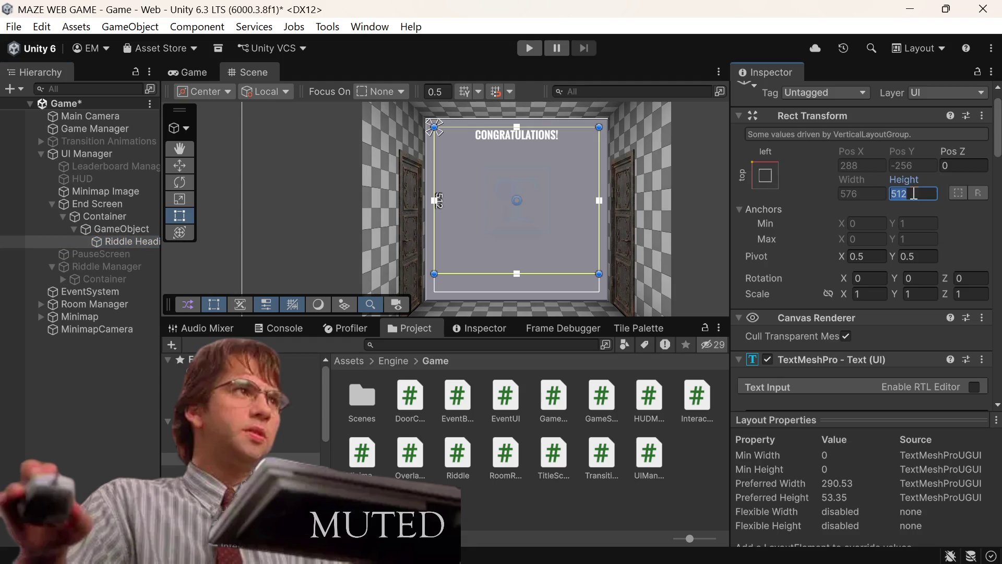
pyautogui.write('64')
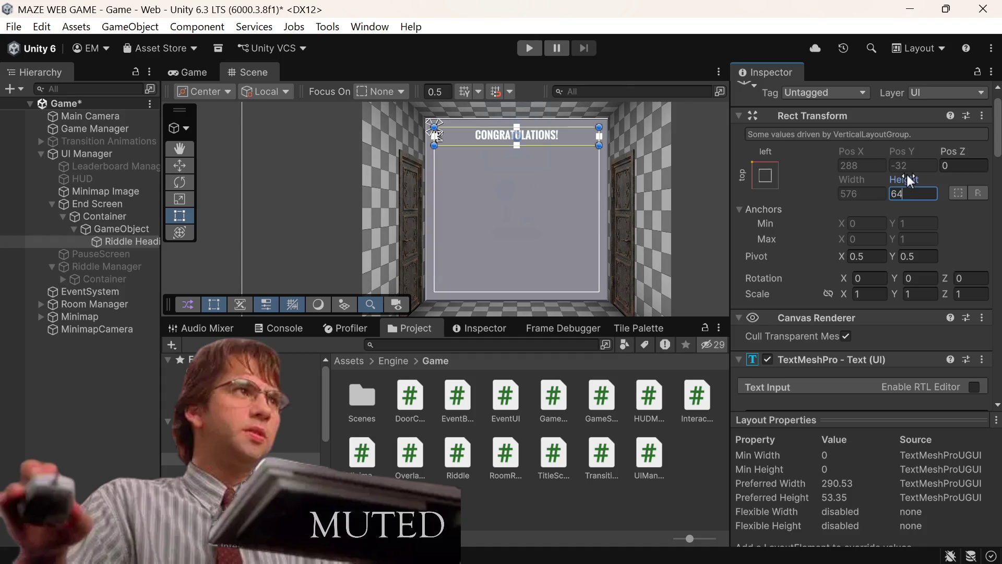
pyautogui.hotkey('ctrl', 's')
# Duplicate the CONGRATULATIONS! heading
pyautogui.rightClick(124, 239)
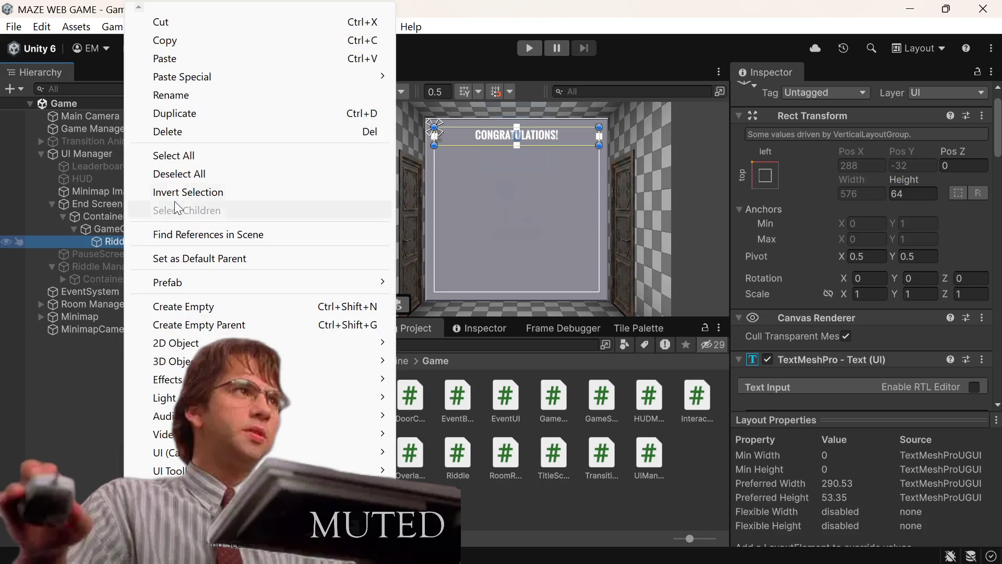
pyautogui.click(176, 113)
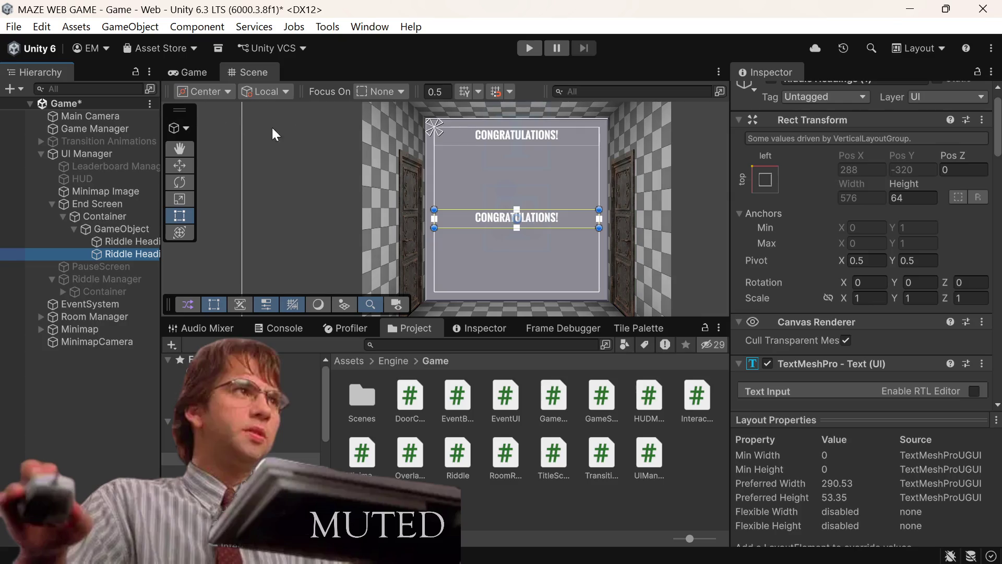
pyautogui.scroll(-4, 904, 201)
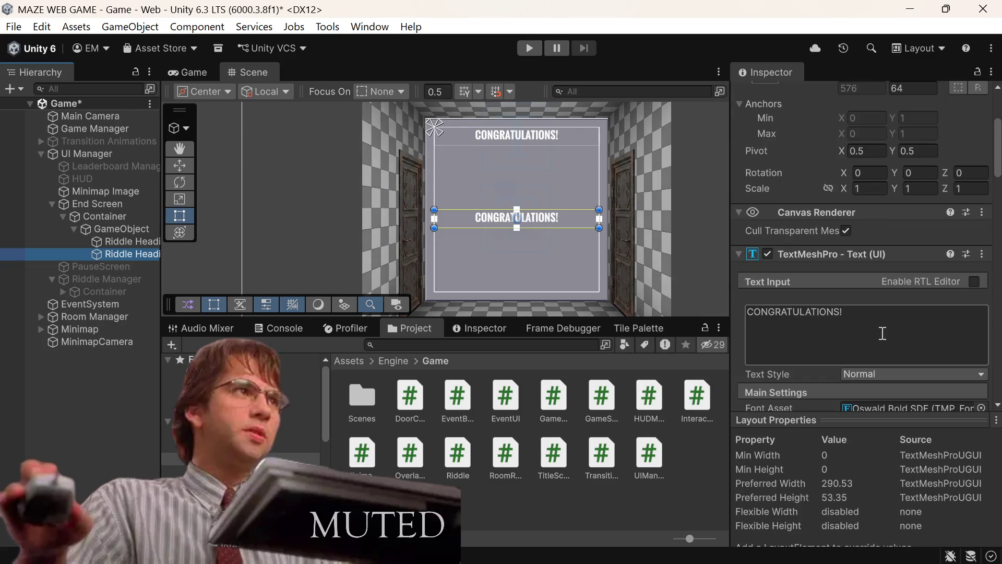
pyautogui.click(873, 330)
pyautogui.press('BackSpace')
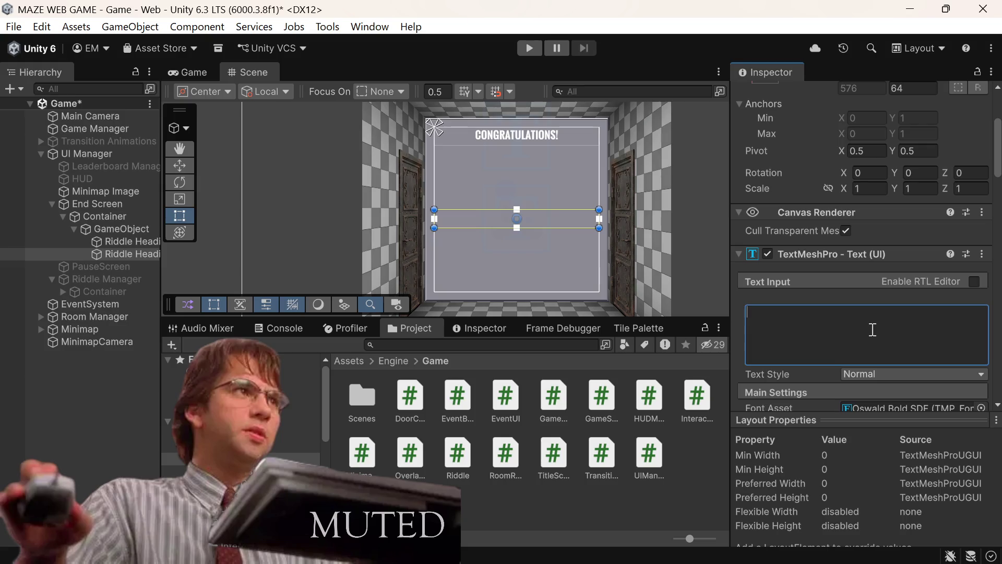
pyautogui.write('YOu')
pyautogui.press('BackSpace')
pyautogui.press('BackSpace')
pyautogui.press('BackSpace')
pyautogui.write('This is the ')
pyautogui.write('w')
pyautogui.press('BackSpace')
pyautogui.write('END FOR Y')
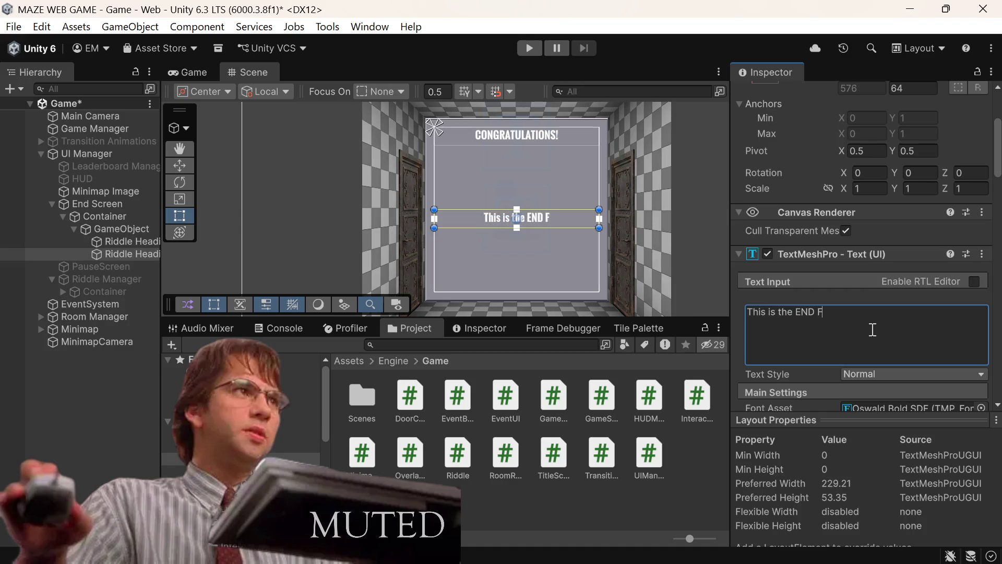
pyautogui.press('BackSpace')
pyautogui.press('BackSpace')
pyautogui.press('BackSpace')
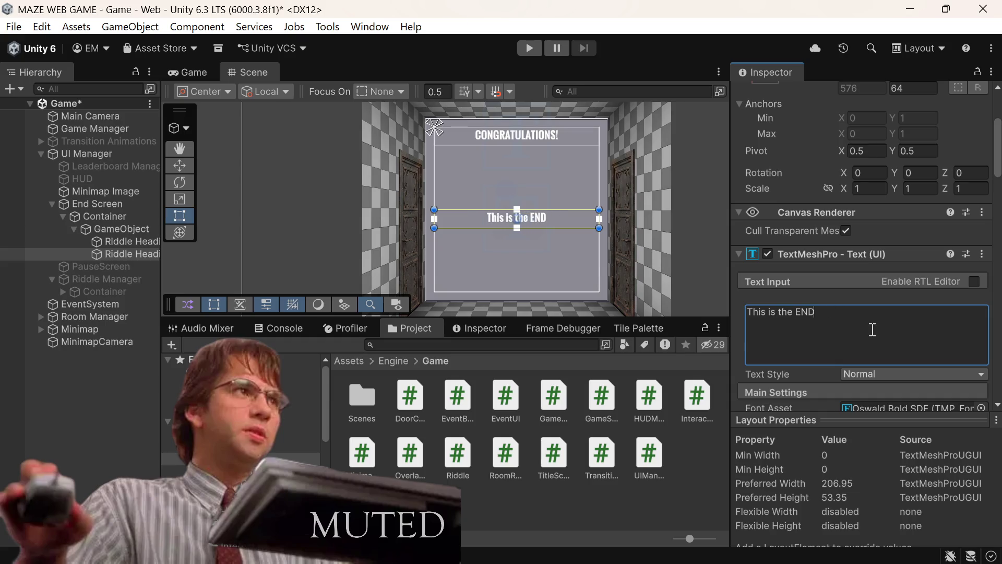
pyautogui.write('<color')
pyautogui.write('>')
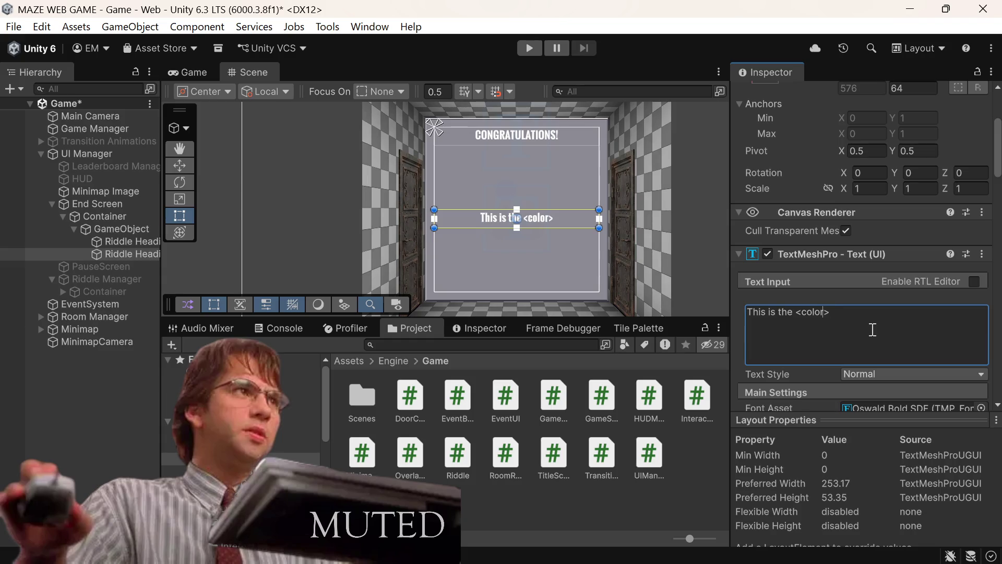
pyautogui.write('=blue')
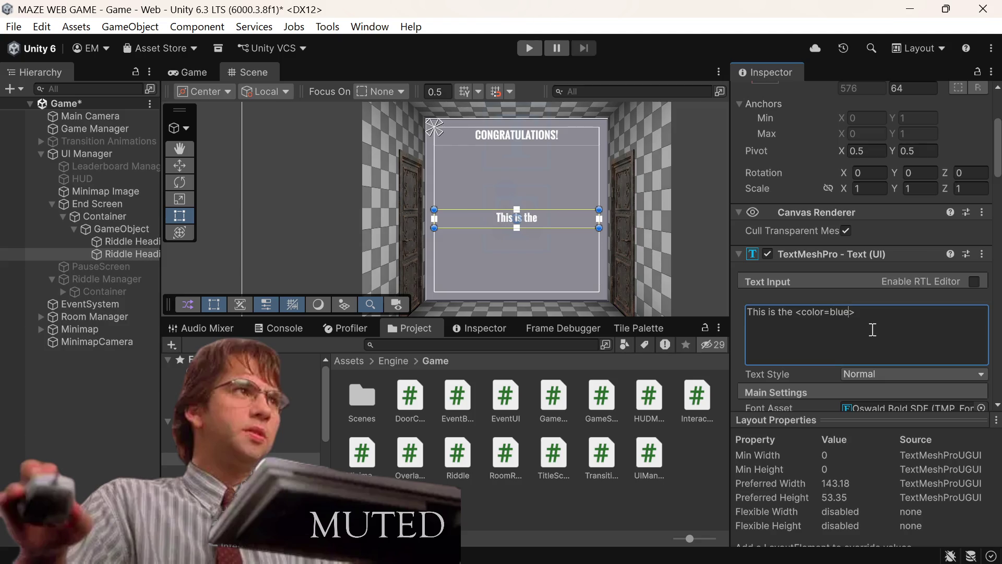
pyautogui.hotkey('ctrl', 'z')
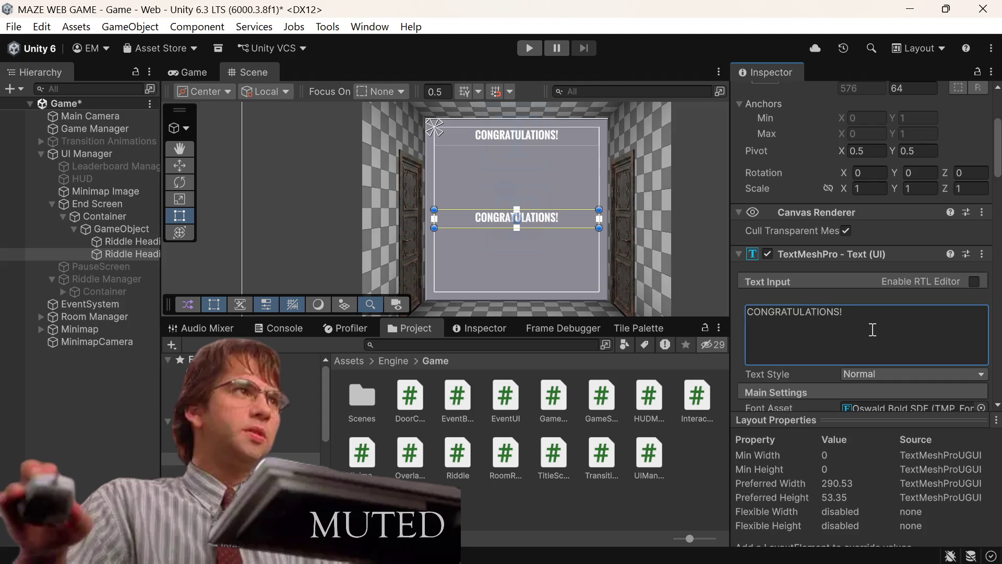
pyautogui.hotkey('ctrl', 'a')
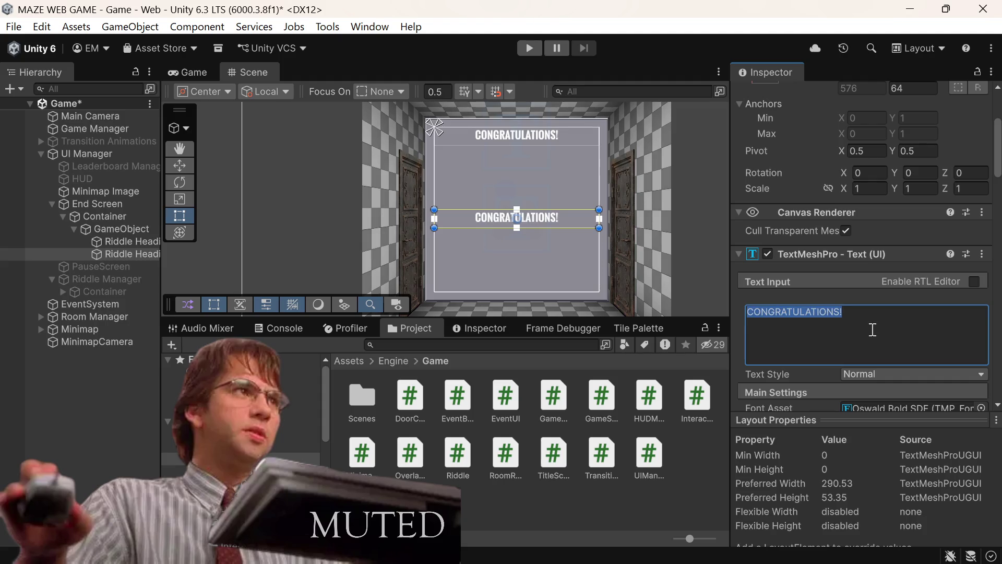
# Replace the duplicate heading's text with THIS IS THE <color=red>END</color> FOR YOU, PIMPIN'
pyautogui.press('BackSpace')
pyautogui.write('Tho')
pyautogui.press('BackSpace')
pyautogui.press('BackSpace')
pyautogui.press('BackSpace')
pyautogui.write('THIS IS THE')
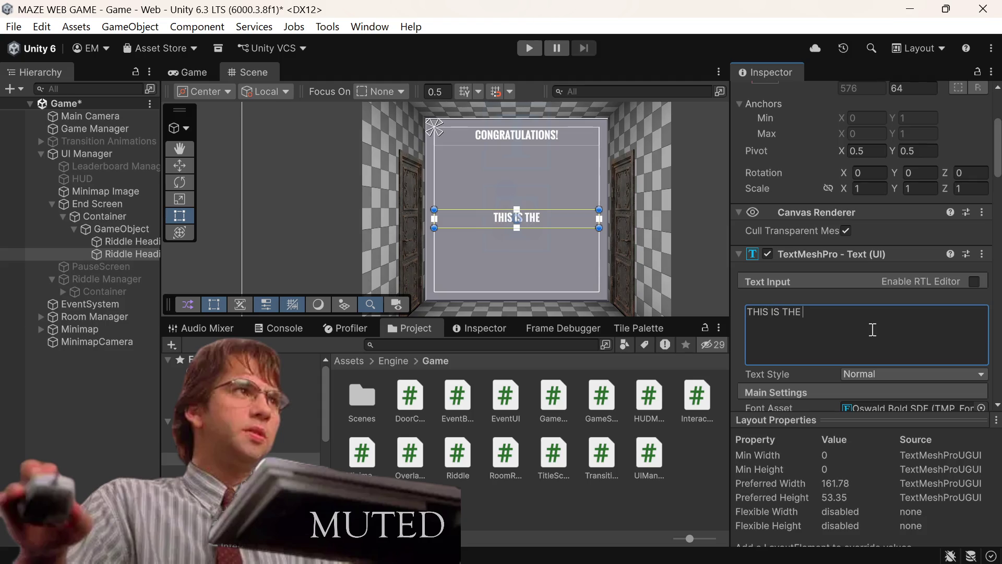
pyautogui.write(' <')
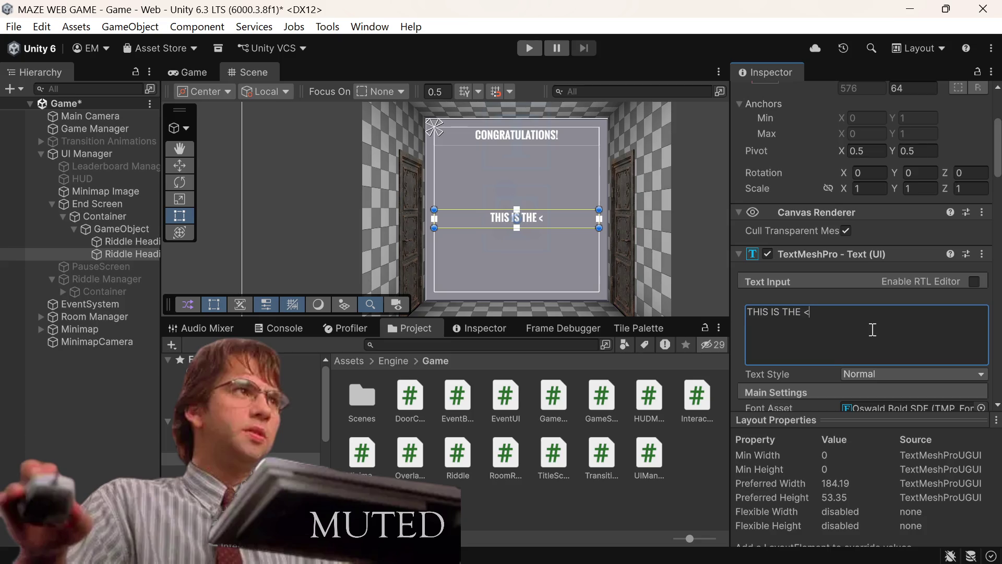
pyautogui.write('color')
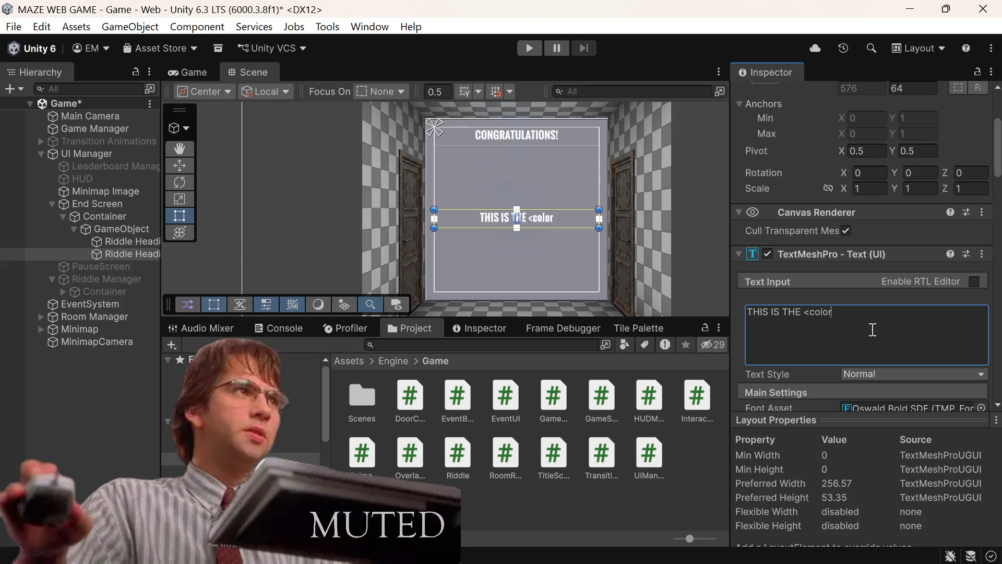
pyautogui.write('=')
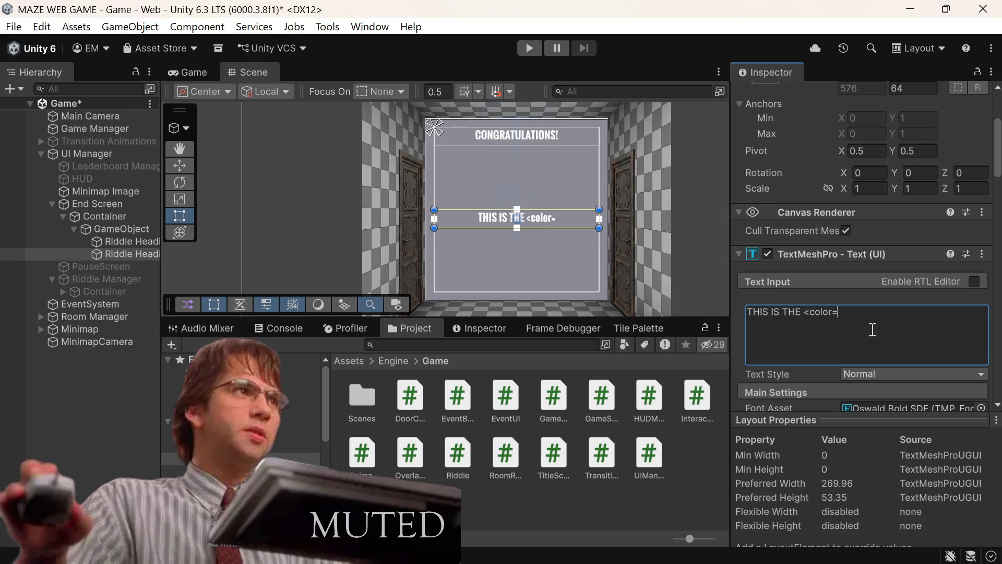
pyautogui.write('red')
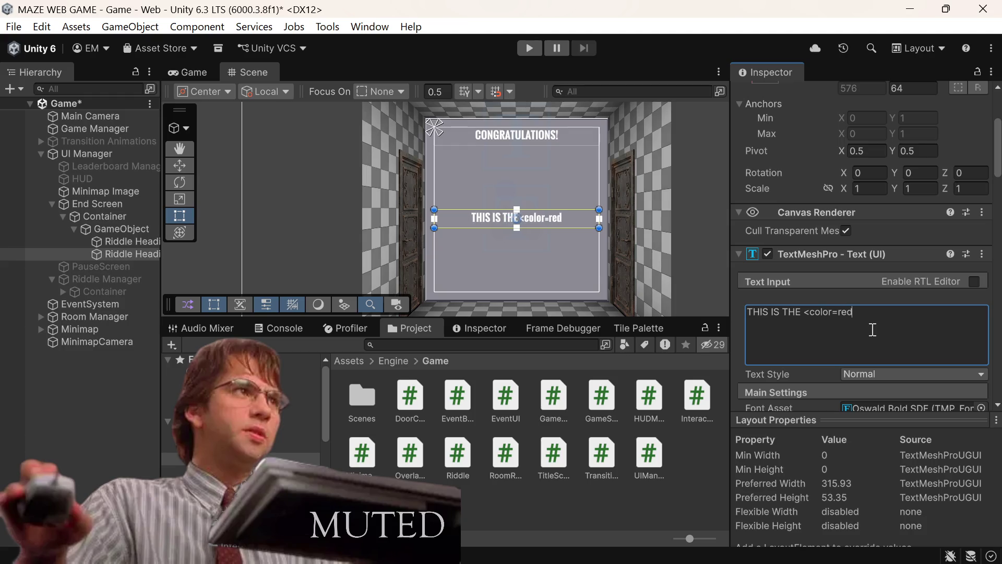
pyautogui.write('>')
pyautogui.write('en')
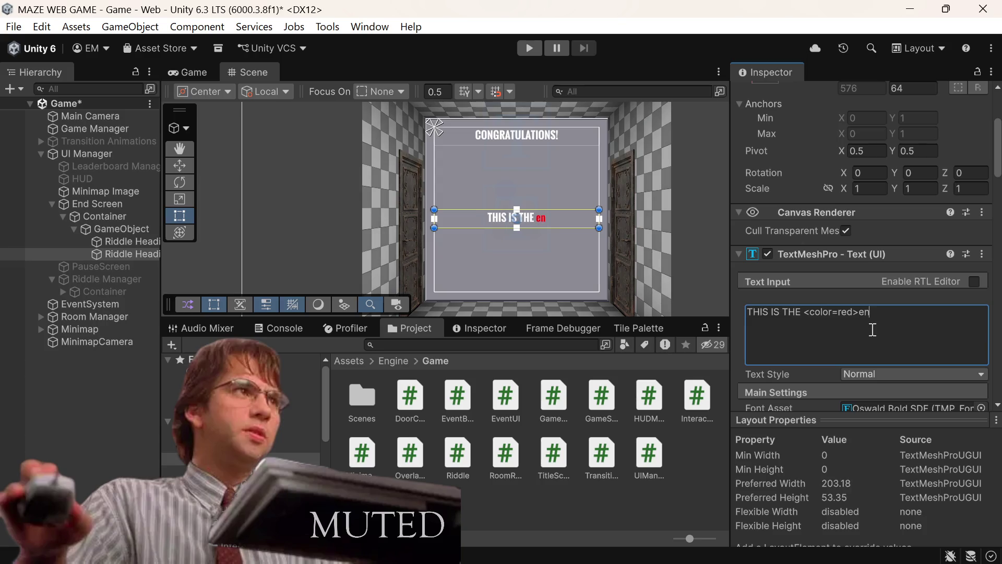
pyautogui.press('BackSpace')
pyautogui.press('BackSpace')
pyautogui.write('END')
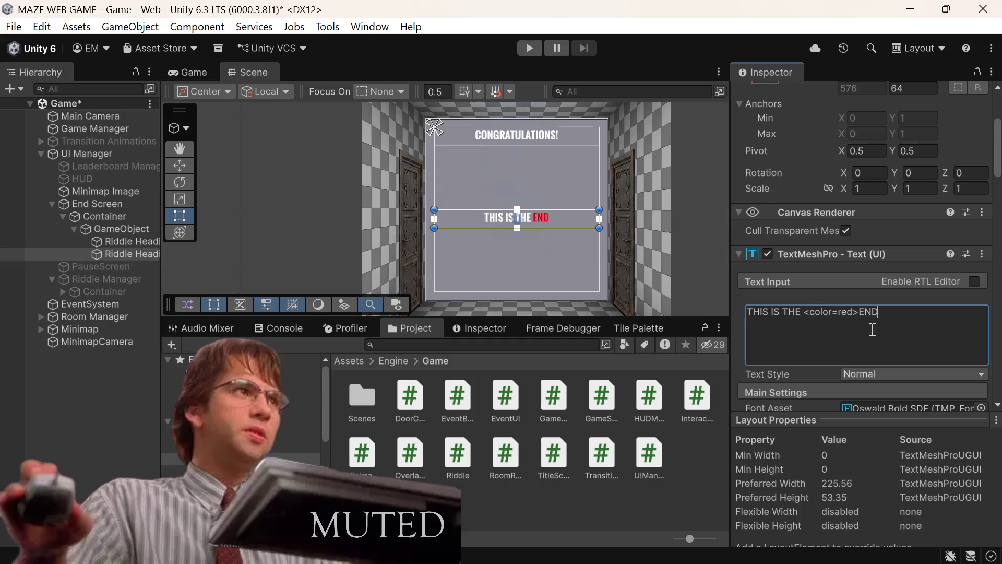
pyautogui.write('<c')
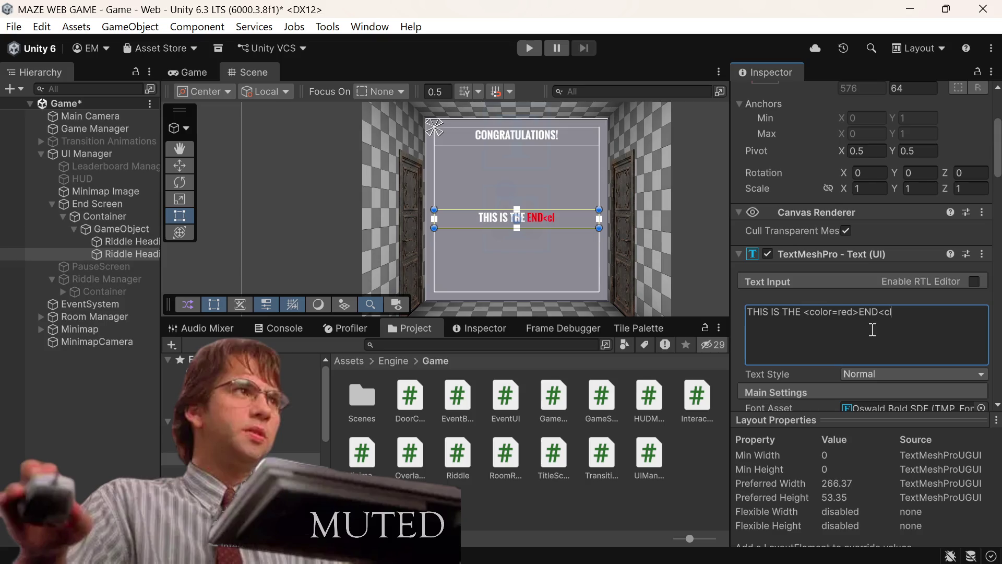
pyautogui.write('/color')
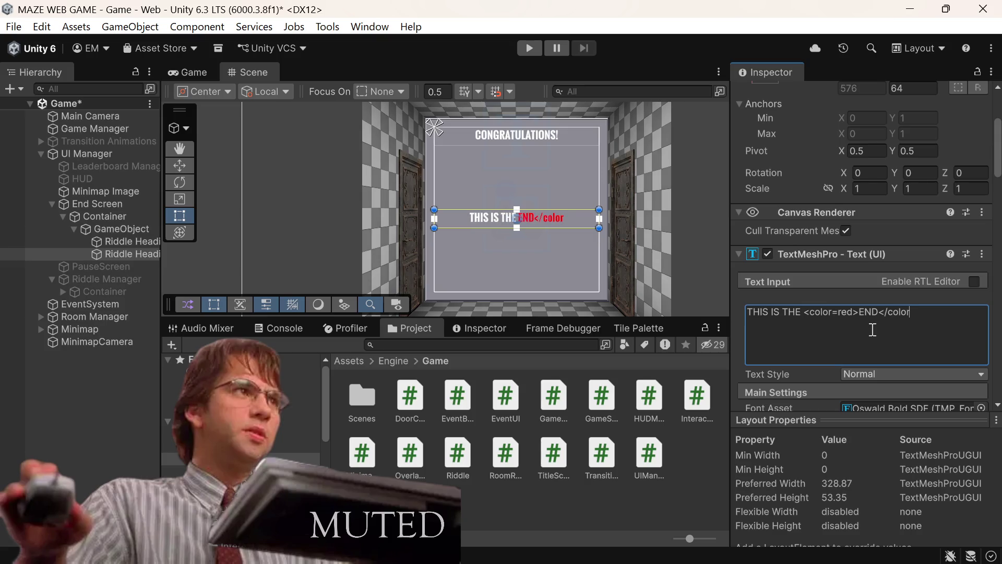
pyautogui.write('> fo')
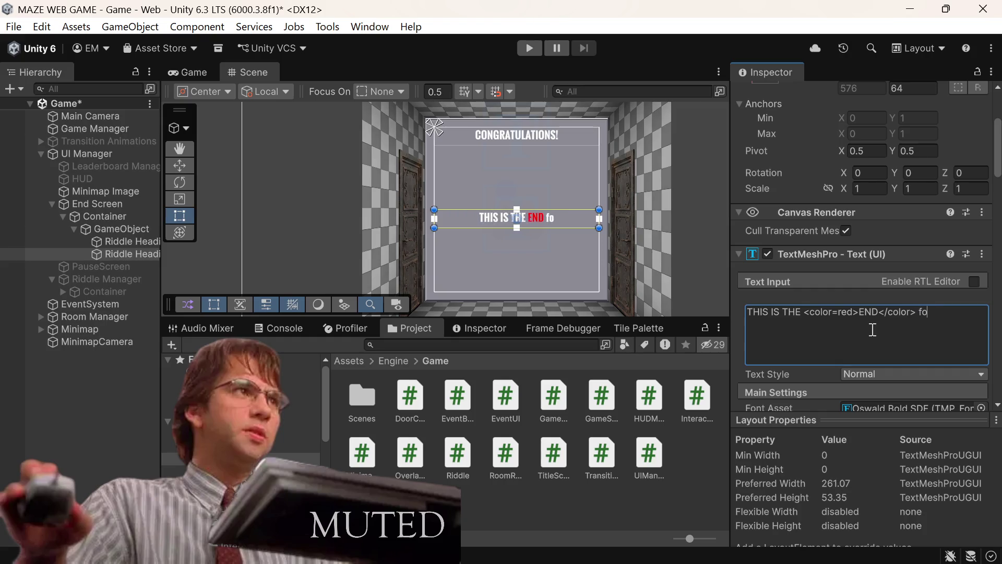
pyautogui.write('r you')
pyautogui.press('BackSpace')
pyautogui.press('BackSpace')
pyautogui.press('BackSpace')
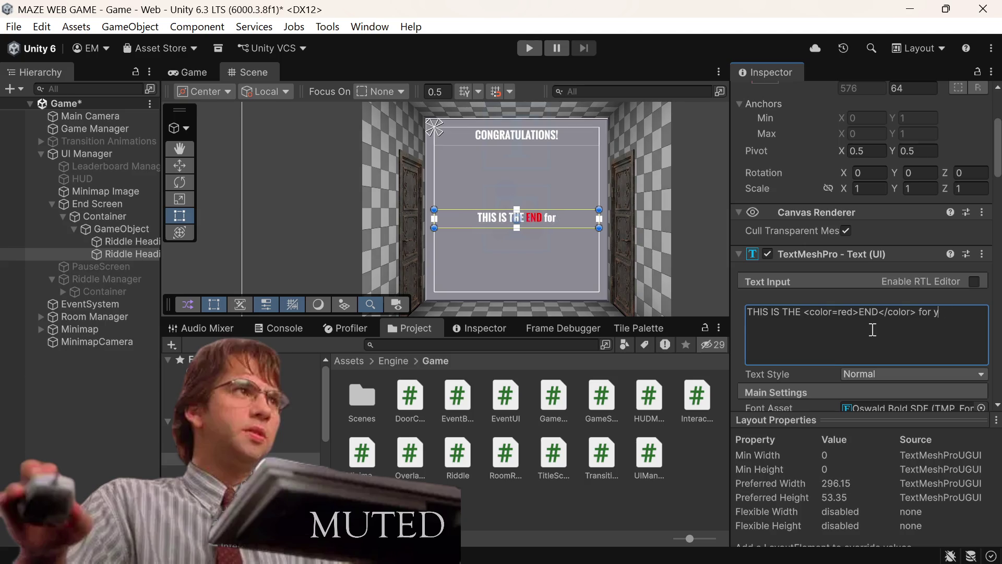
pyautogui.write('FOR')
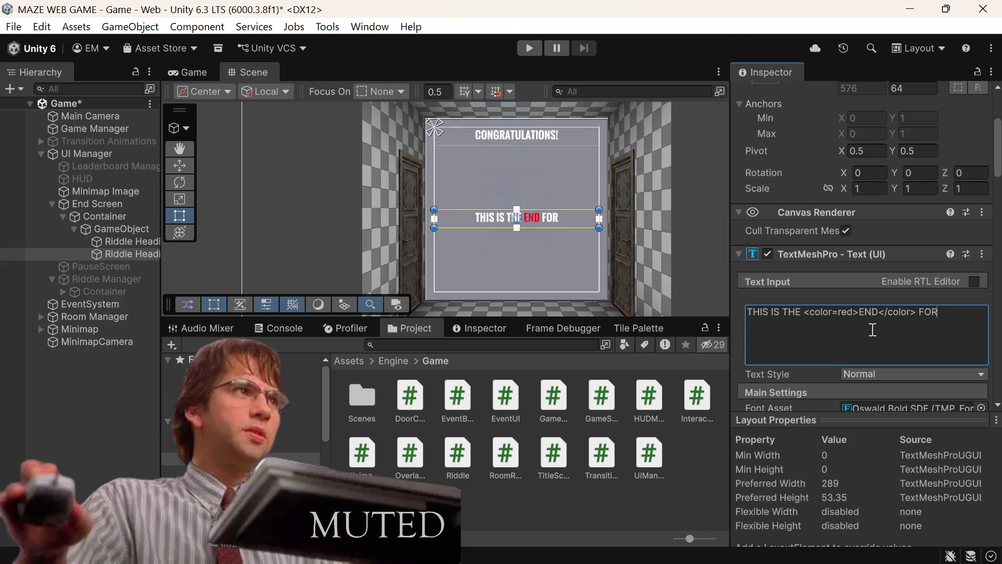
pyautogui.write(" YOU, PIMPIN'")
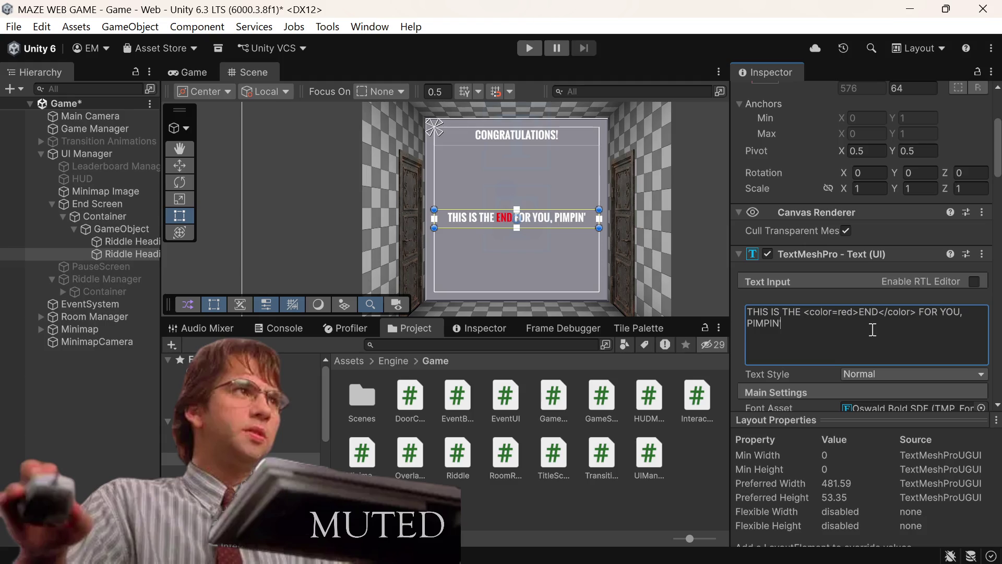
pyautogui.write('.')
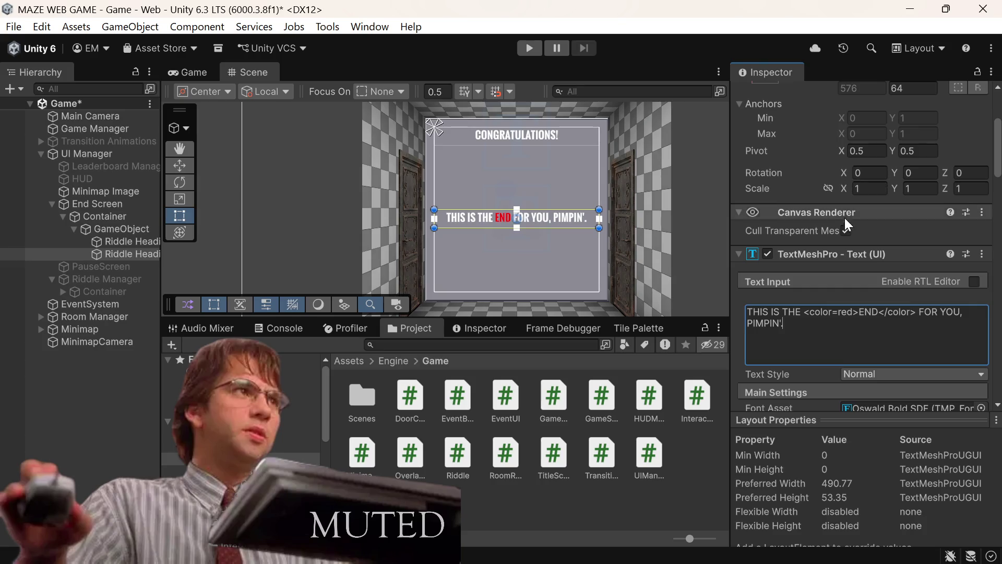
pyautogui.scroll(3, 845, 223)
pyautogui.scroll(2, 845, 222)
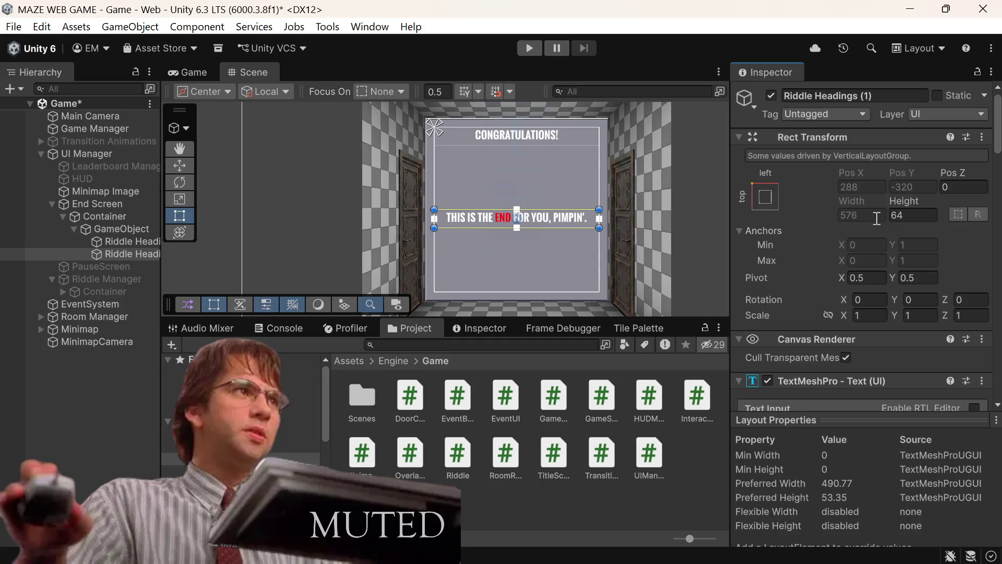
pyautogui.scroll(-15, 877, 222)
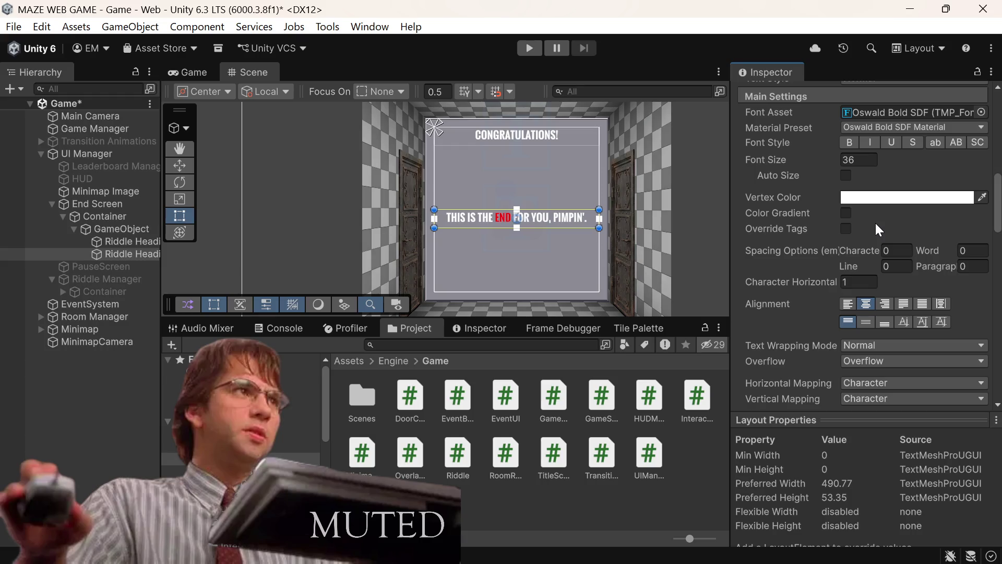
pyautogui.scroll(-8, 876, 224)
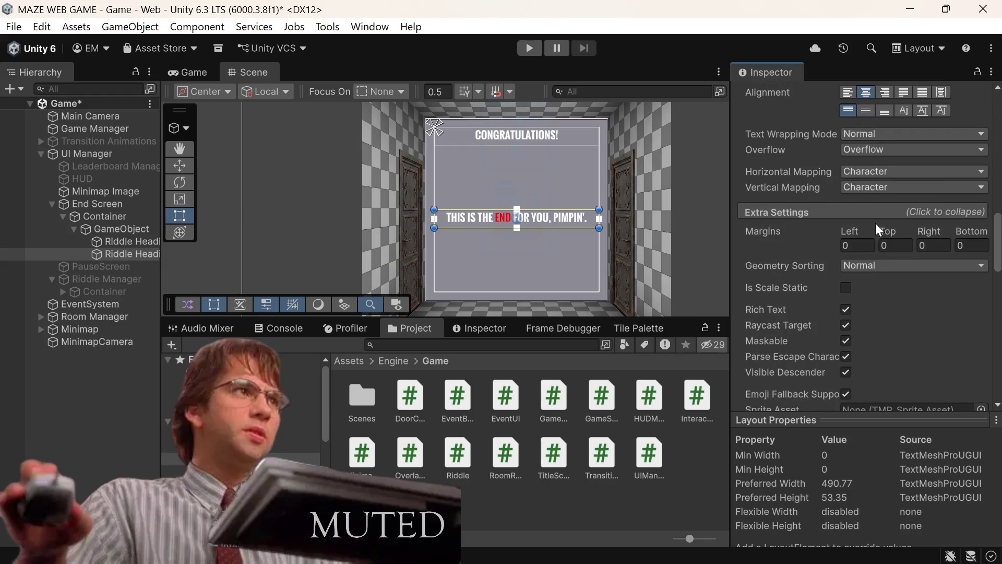
pyautogui.scroll(-7, 876, 230)
pyautogui.scroll(3, 875, 224)
pyautogui.scroll(-17, 876, 224)
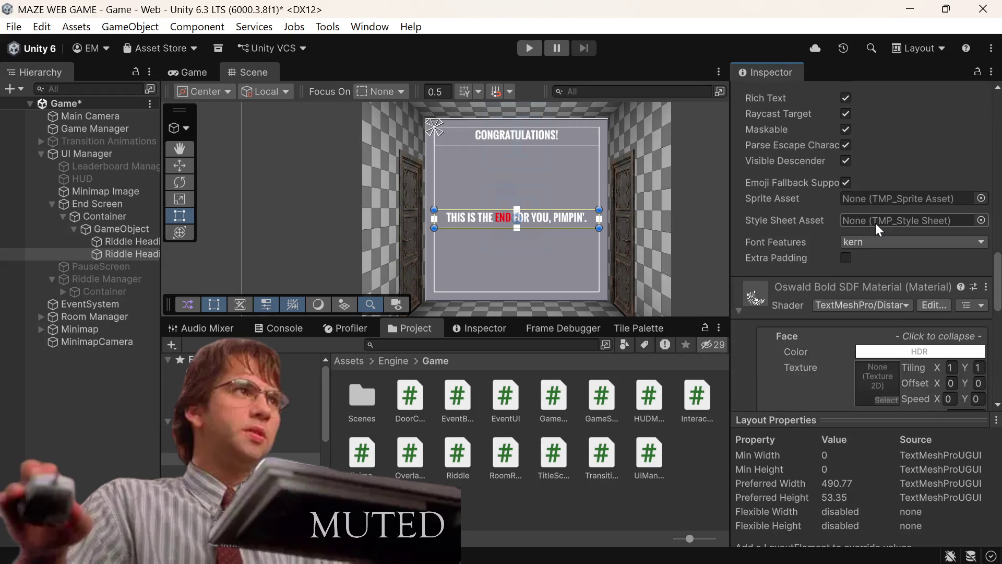
pyautogui.scroll(-2, 875, 223)
pyautogui.scroll(13, 869, 223)
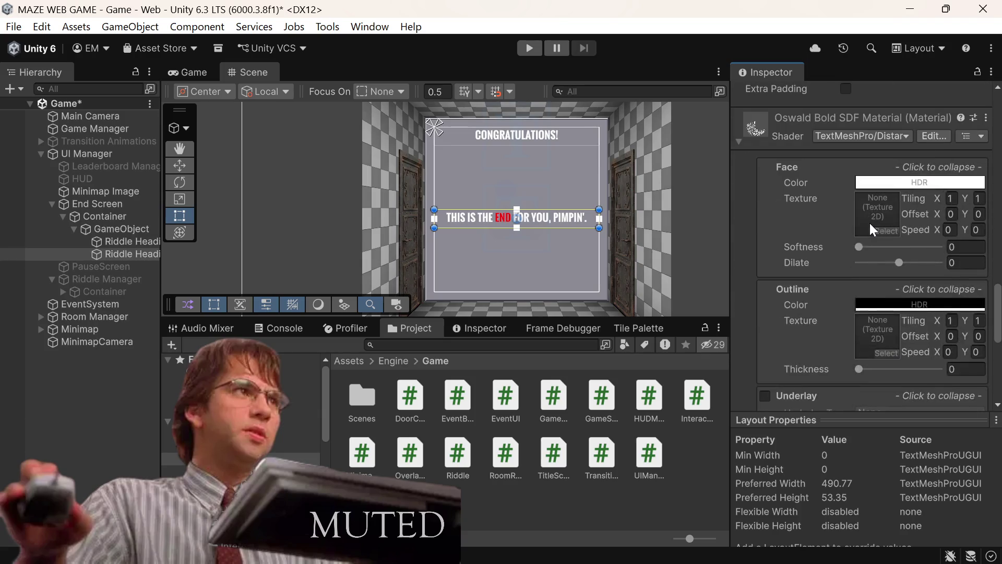
pyautogui.scroll(16, 870, 223)
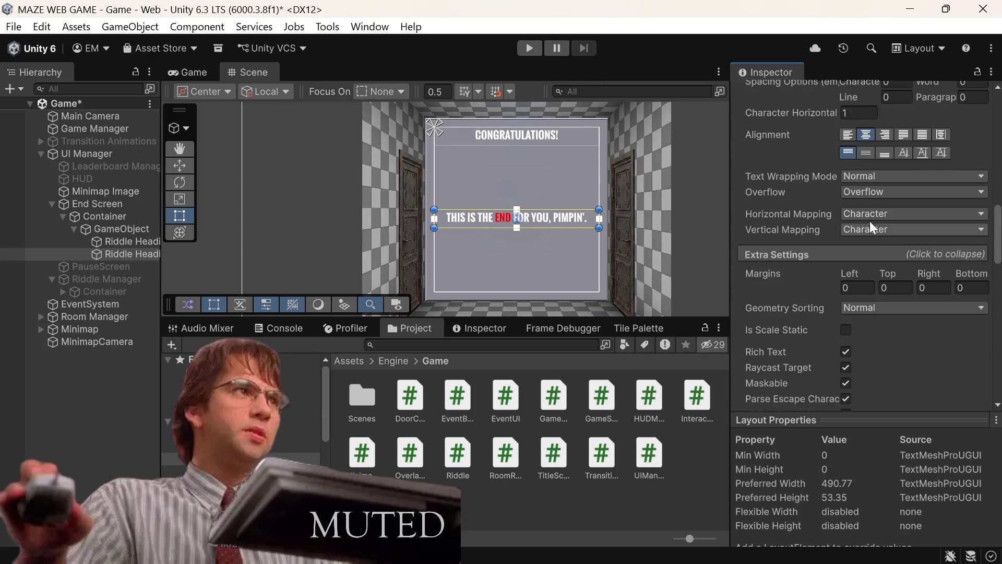
pyautogui.scroll(10, 870, 217)
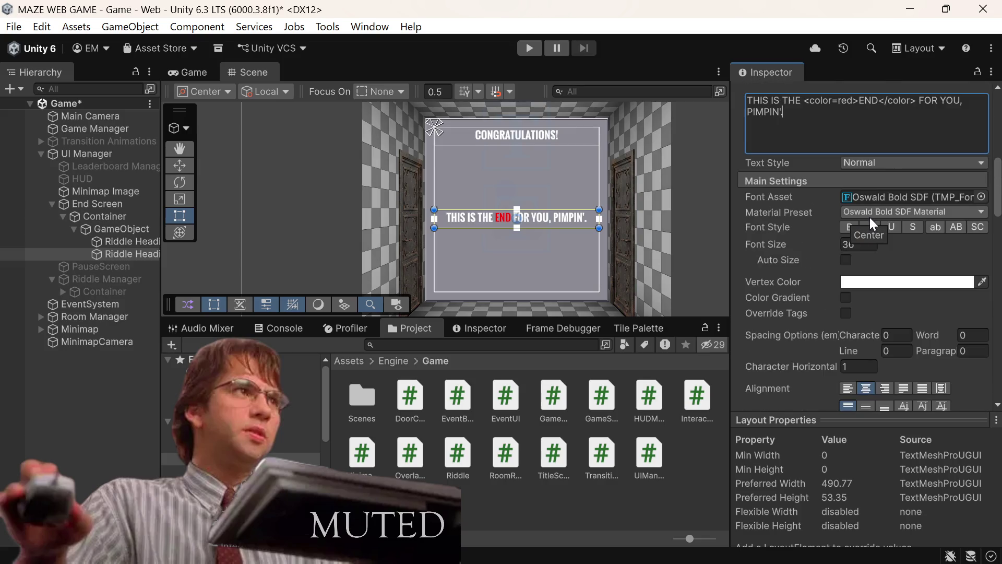
pyautogui.scroll(-3, 871, 221)
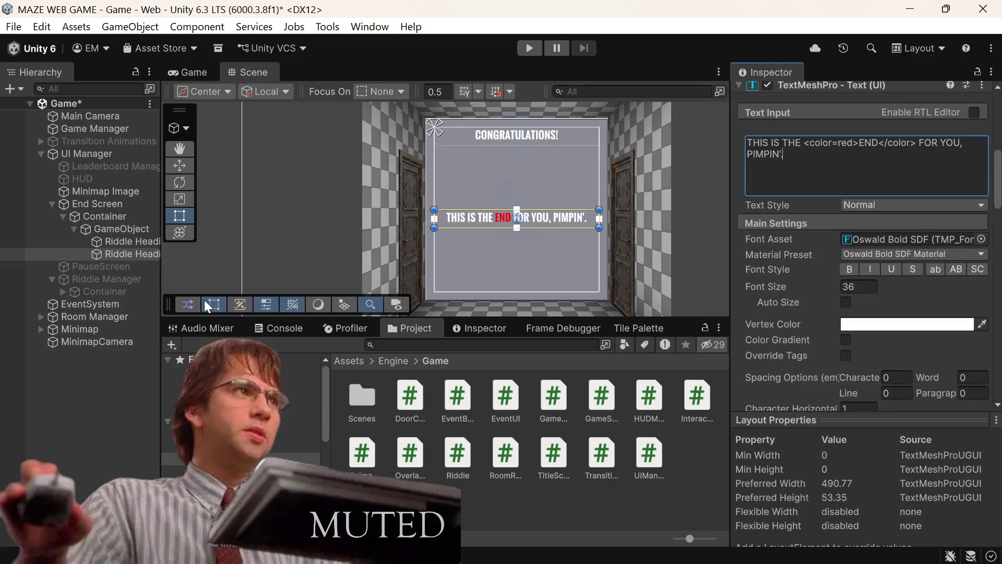
pyautogui.rightClick(110, 253)
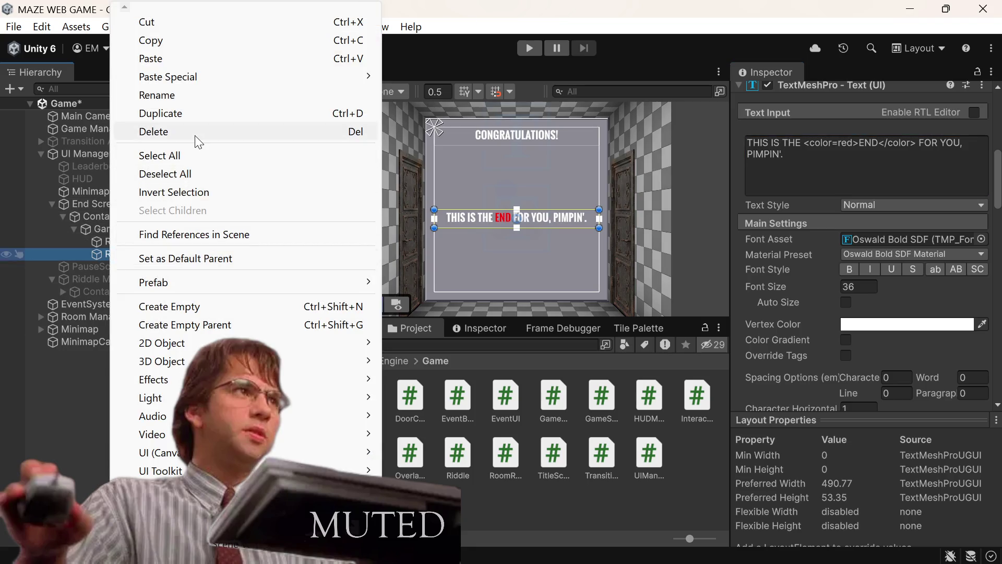
# Delete the second heading, undo the deletion, then duplicate it as Riddle Headings (2)
pyautogui.click(196, 136)
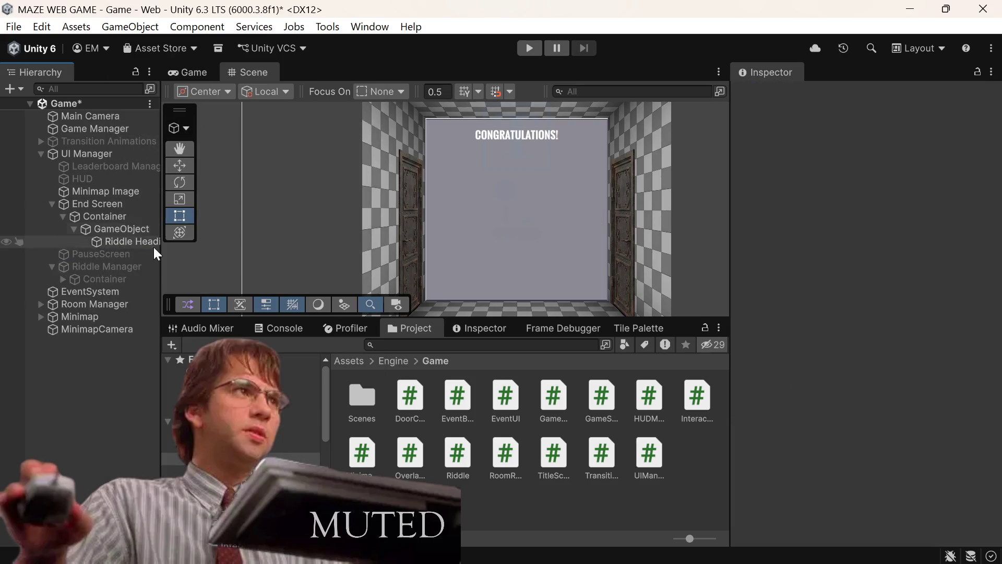
pyautogui.hotkey('ctrl', 'z')
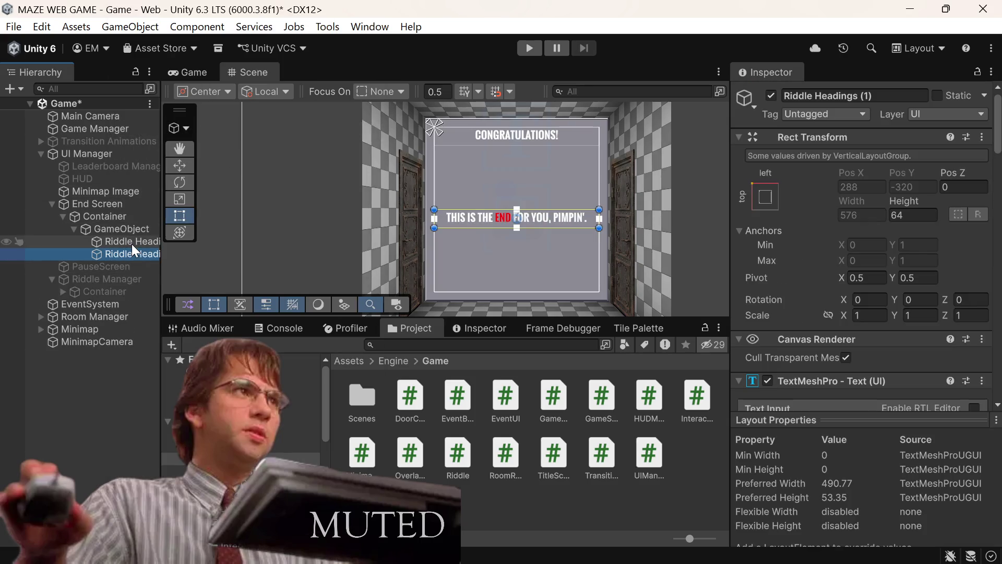
pyautogui.rightClick(121, 251)
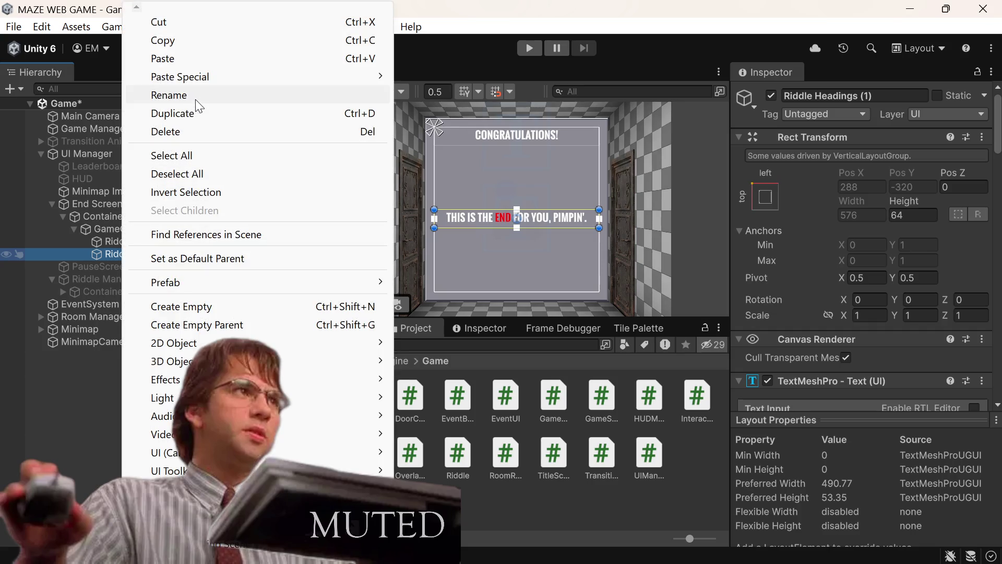
pyautogui.click(185, 112)
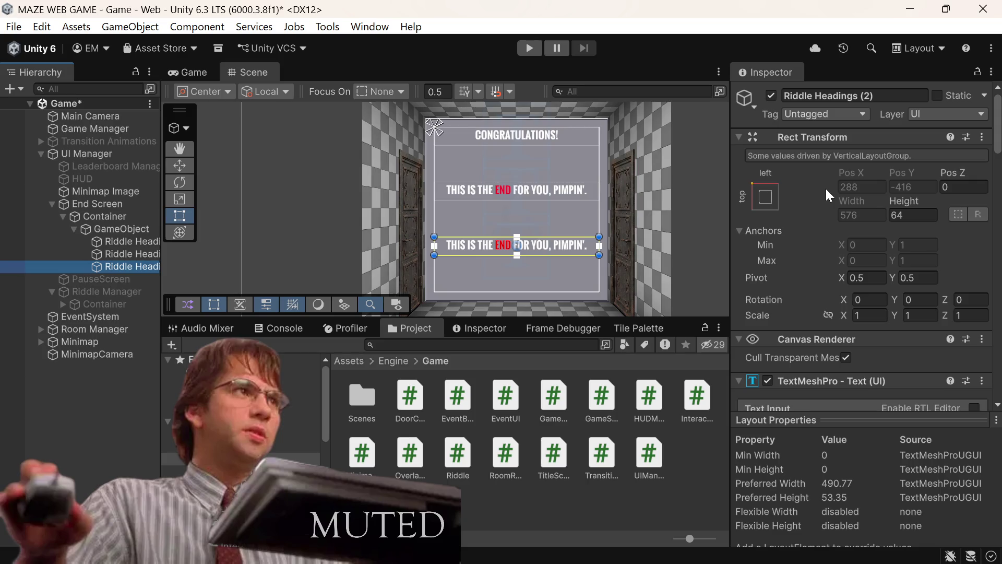
# Replace Riddle Headings (2)'s TextMeshPro text with 'Time:'
pyautogui.scroll(-5, 924, 255)
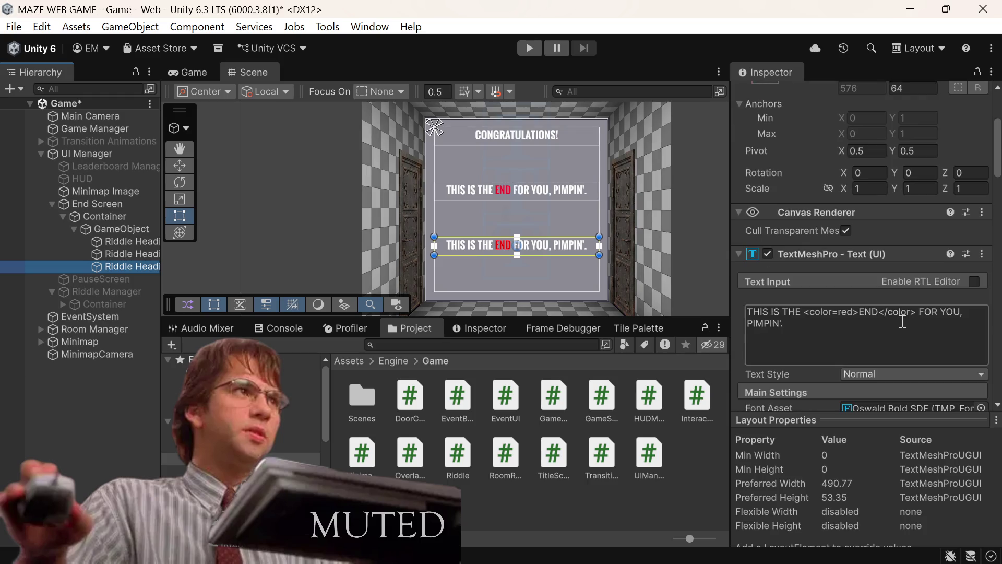
pyautogui.click(864, 332)
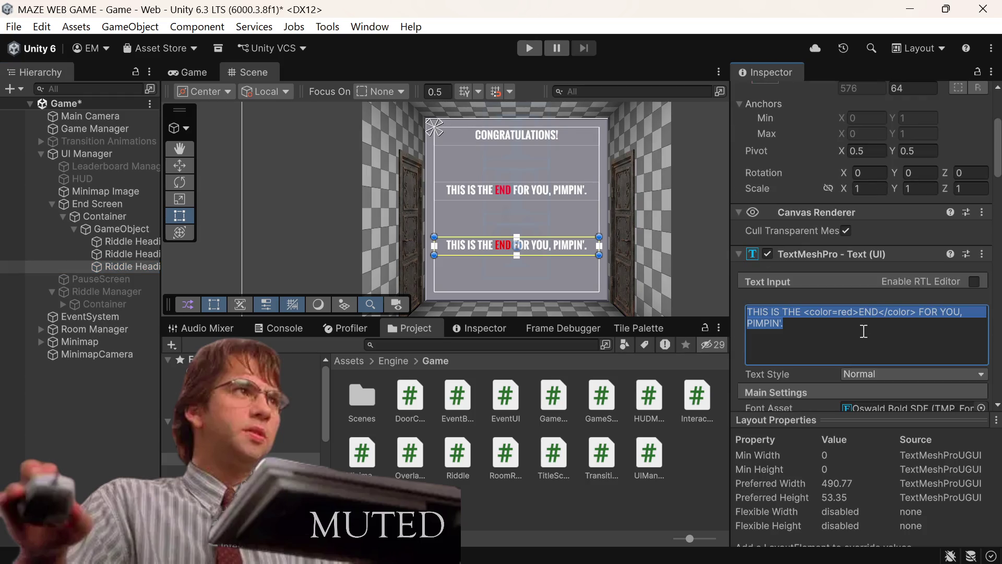
pyautogui.press('BackSpace')
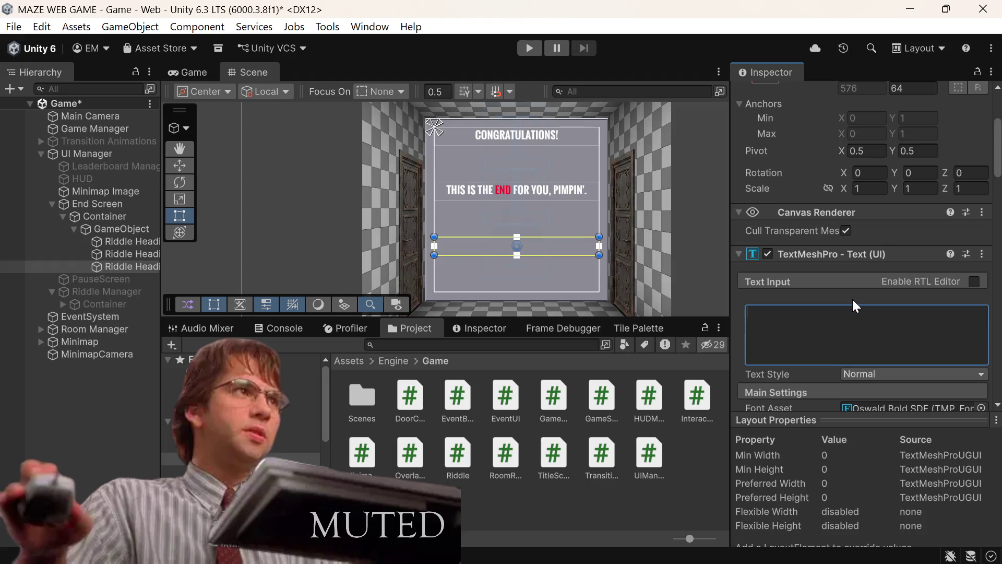
pyautogui.write('Ri')
pyautogui.press('BackSpace')
pyautogui.press('BackSpace')
pyautogui.write('PRE')
pyautogui.press('BackSpace')
pyautogui.press('BackSpace')
pyautogui.press('BackSpace')
pyautogui.write('preacher')
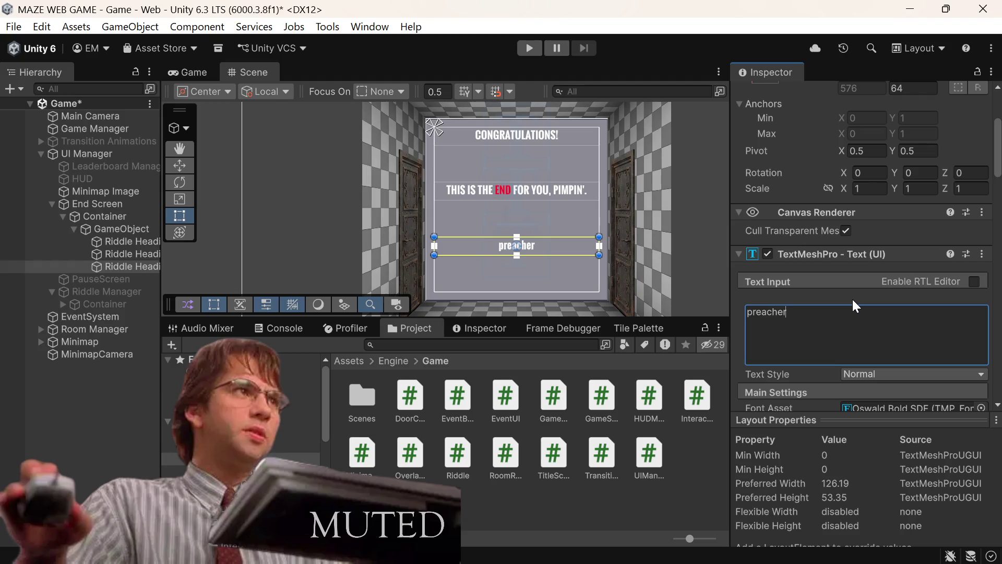
pyautogui.write(':')
pyautogui.press('BackSpace')
pyautogui.write(',')
pyautogui.press('BackSpace')
pyautogui.press('BackSpace')
pyautogui.press('BackSpace')
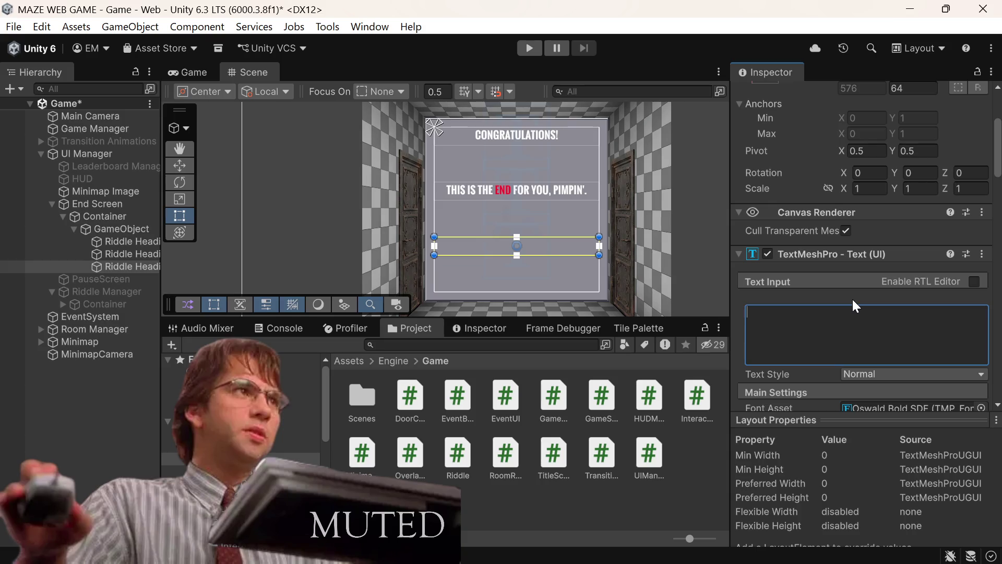
pyautogui.write('C')
pyautogui.press('BackSpace')
pyautogui.write('Time')
pyautogui.press('BackSpace')
pyautogui.press('BackSpace')
pyautogui.press('BackSpace')
pyautogui.write('TIME')
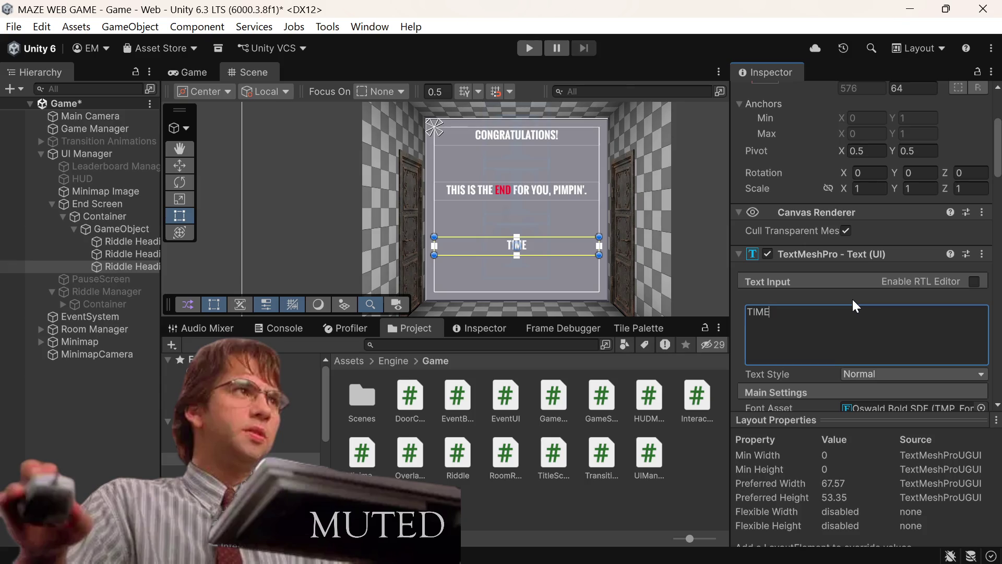
pyautogui.press('BackSpace')
pyautogui.press('BackSpace')
pyautogui.press('BackSpace')
pyautogui.write('ime:')
pyautogui.click(130, 270)
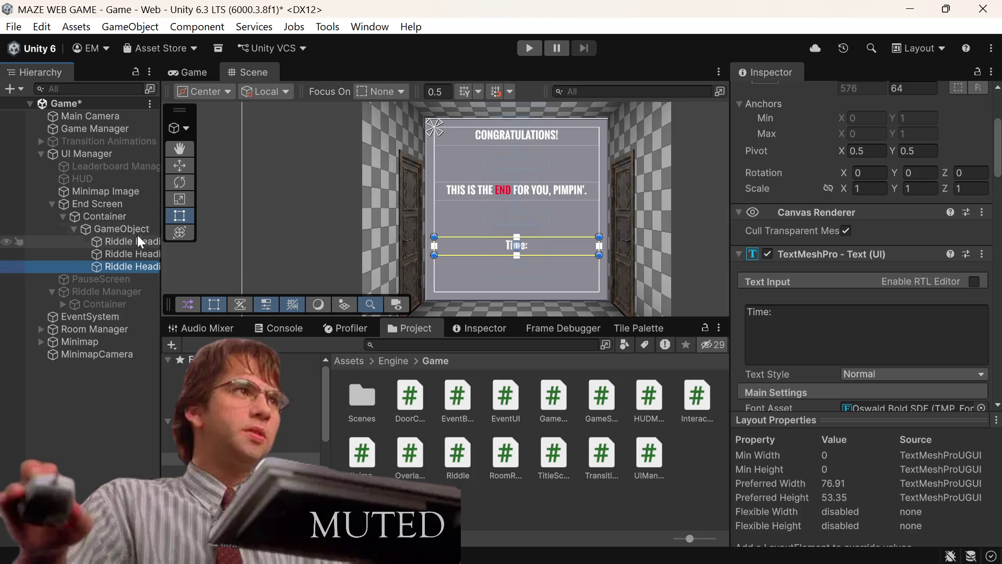
# Create an empty child under GameObject and name it Statistic Container
pyautogui.rightClick(138, 230)
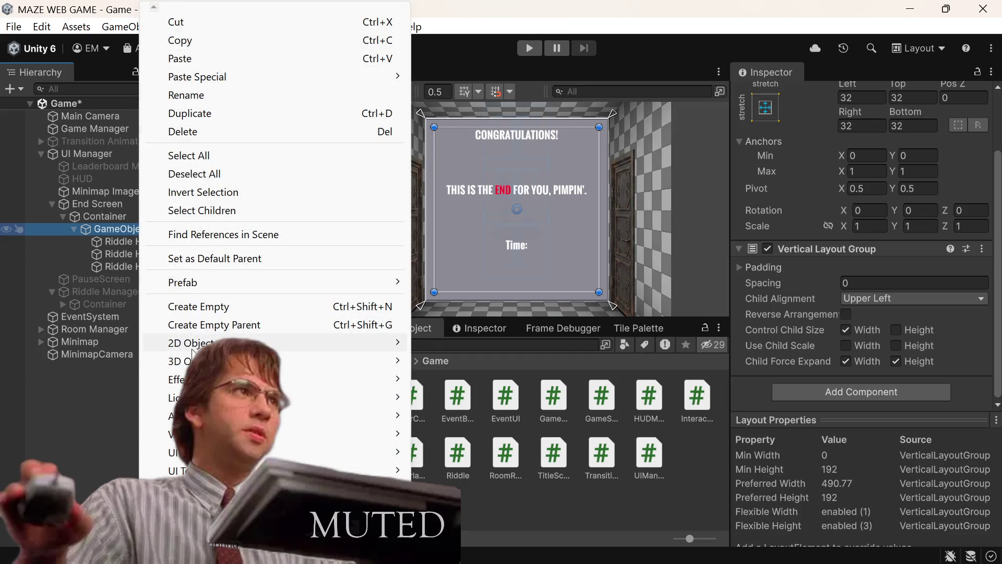
pyautogui.moveTo(198, 379)
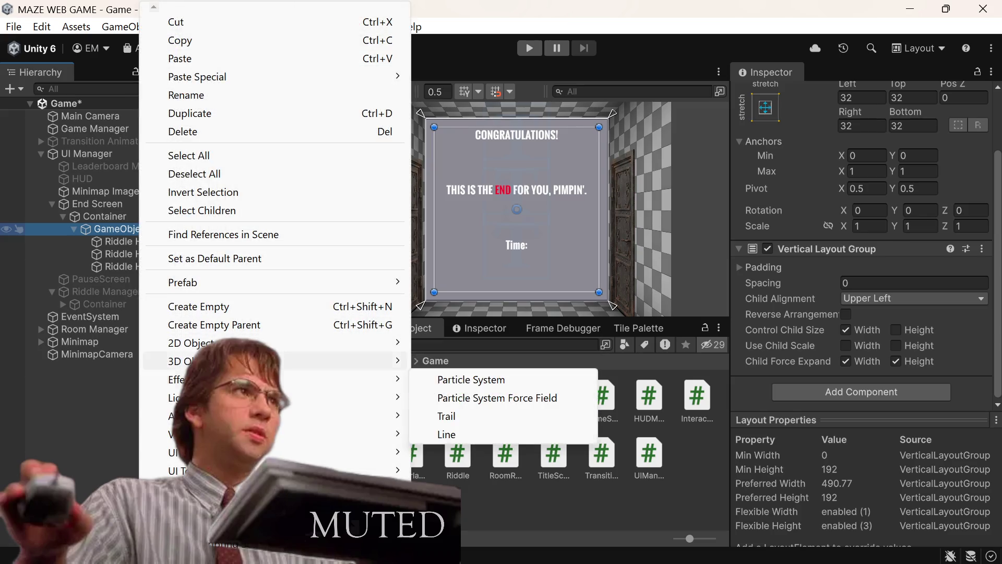
pyautogui.click(295, 308)
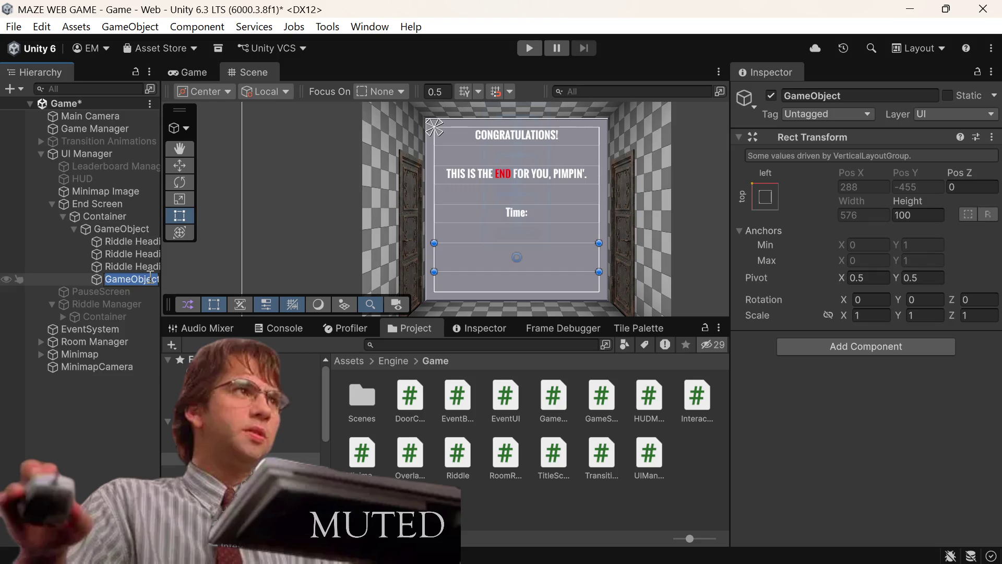
pyautogui.click(829, 95)
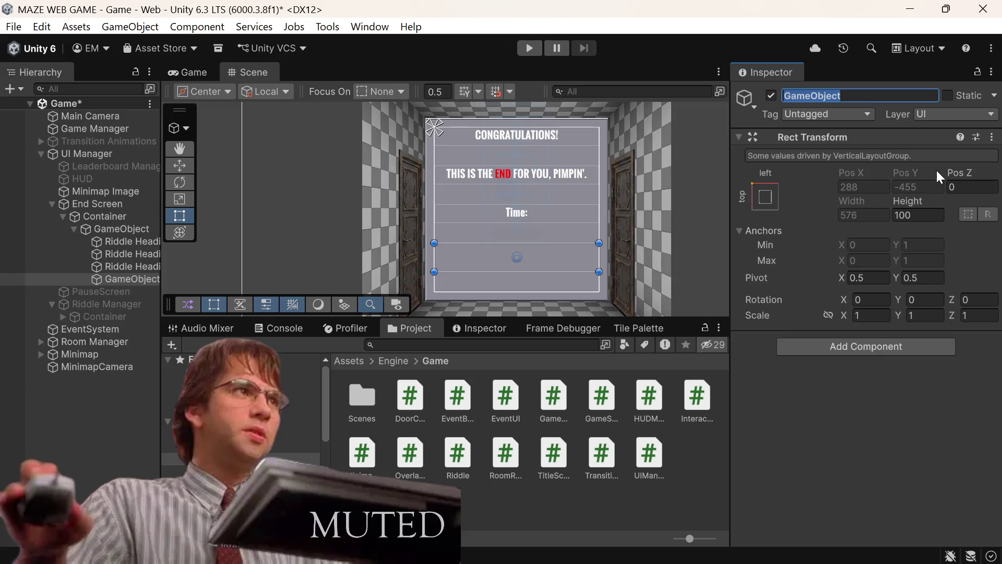
pyautogui.press('BackSpace')
pyautogui.write('Statistic')
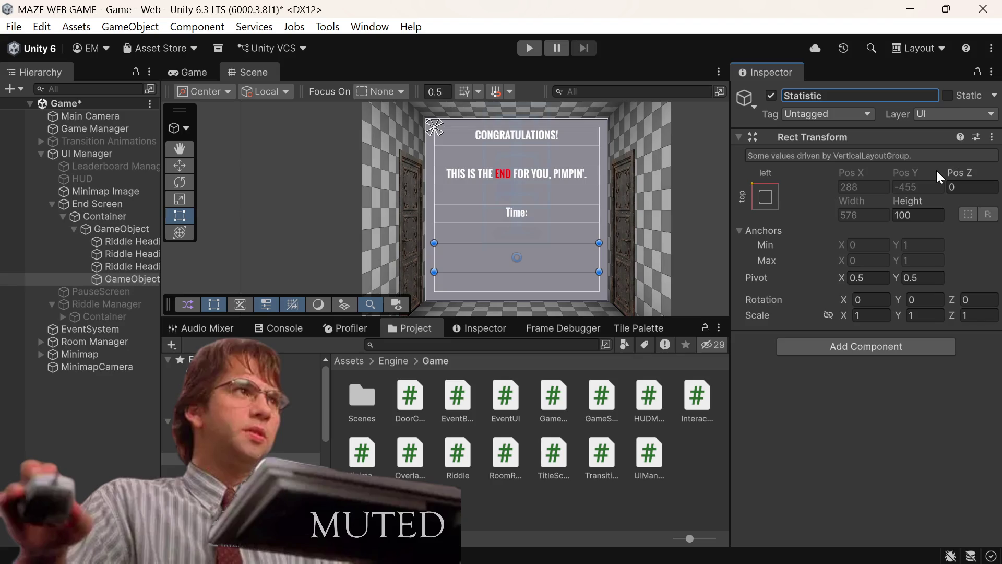
pyautogui.write(' Container')
pyautogui.press('Return')
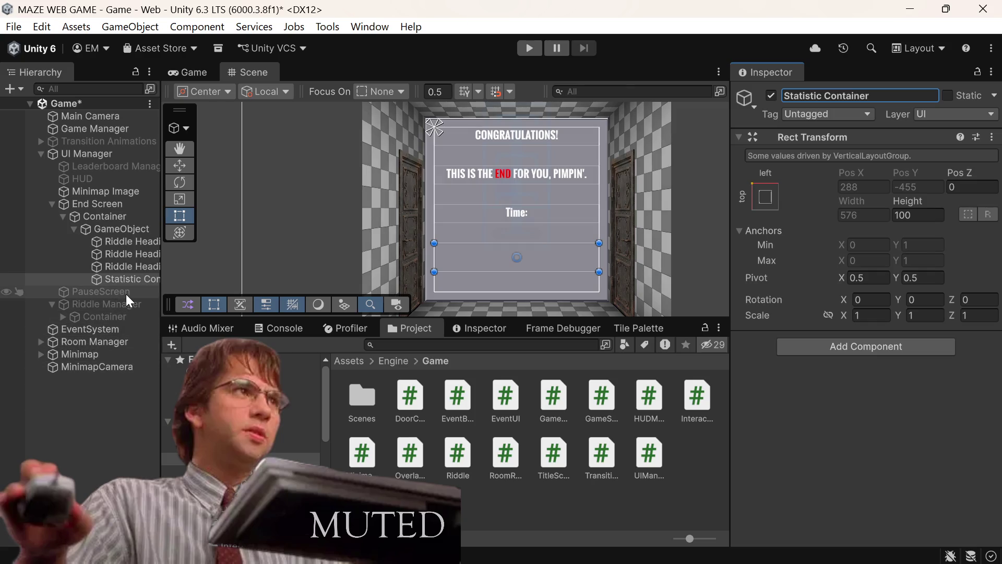
pyautogui.rightClick(144, 278)
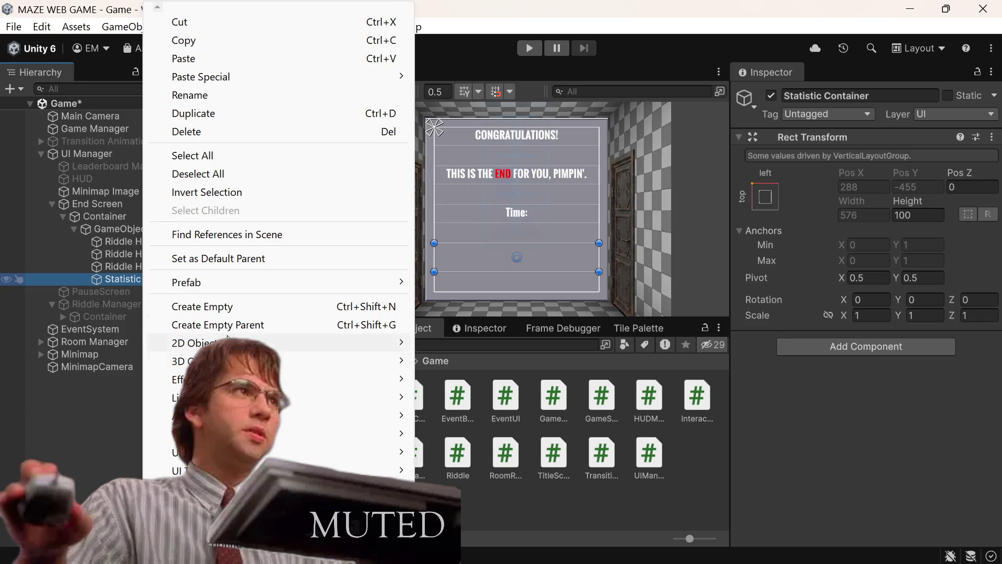
pyautogui.click(903, 355)
pyautogui.click(902, 354)
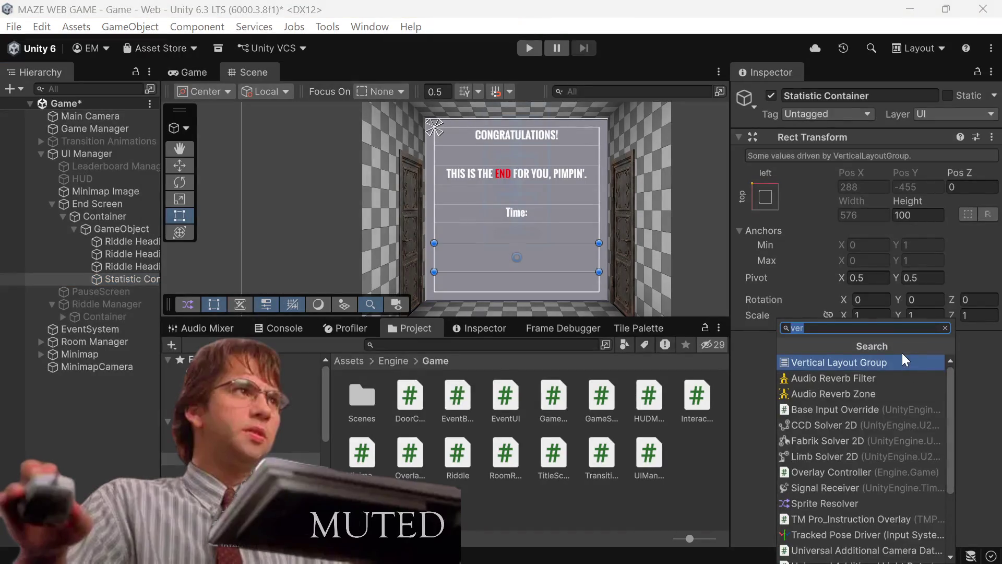
pyautogui.write('hori')
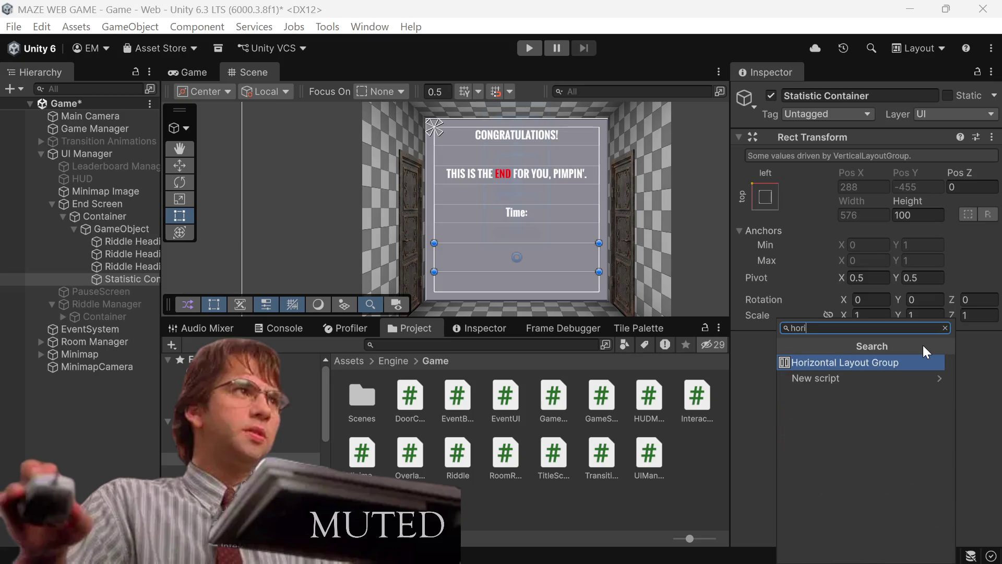
pyautogui.press('Return')
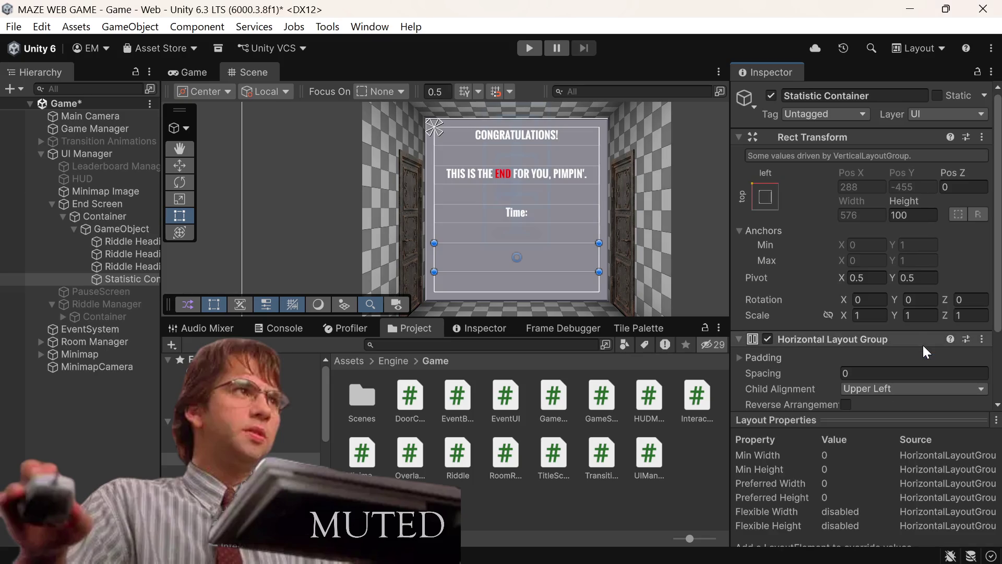
pyautogui.scroll(-2, 920, 351)
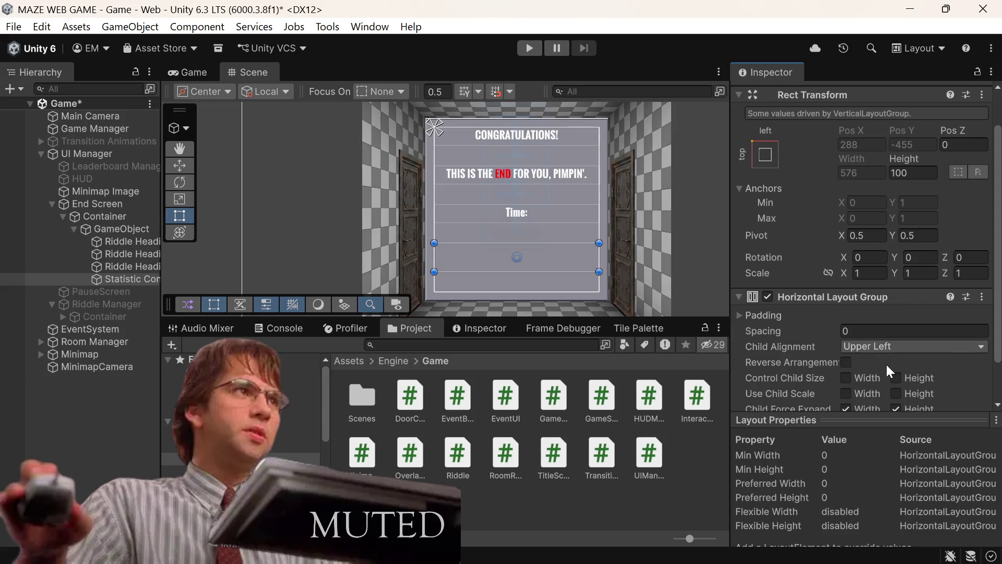
pyautogui.scroll(-2, 929, 320)
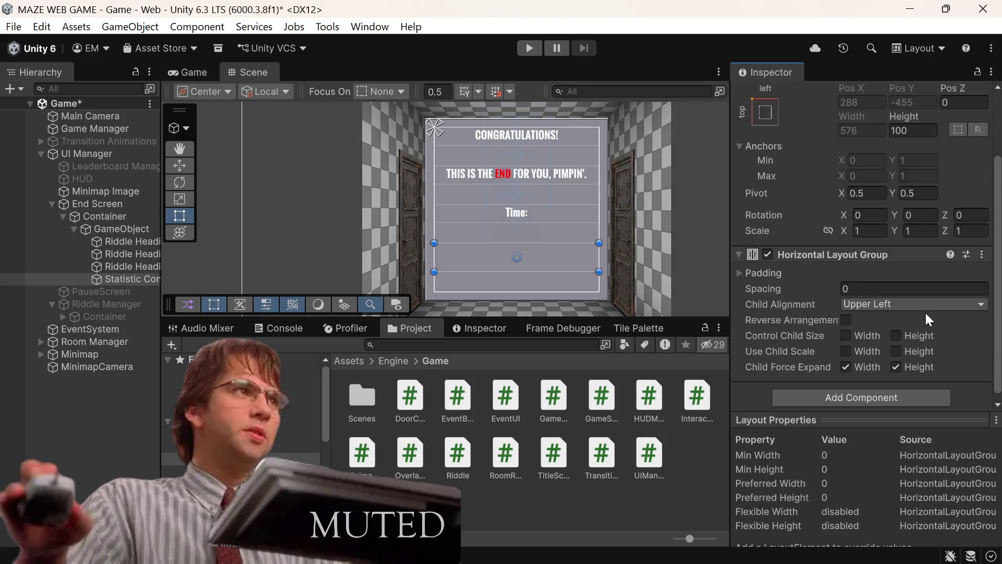
pyautogui.scroll(-1, 873, 319)
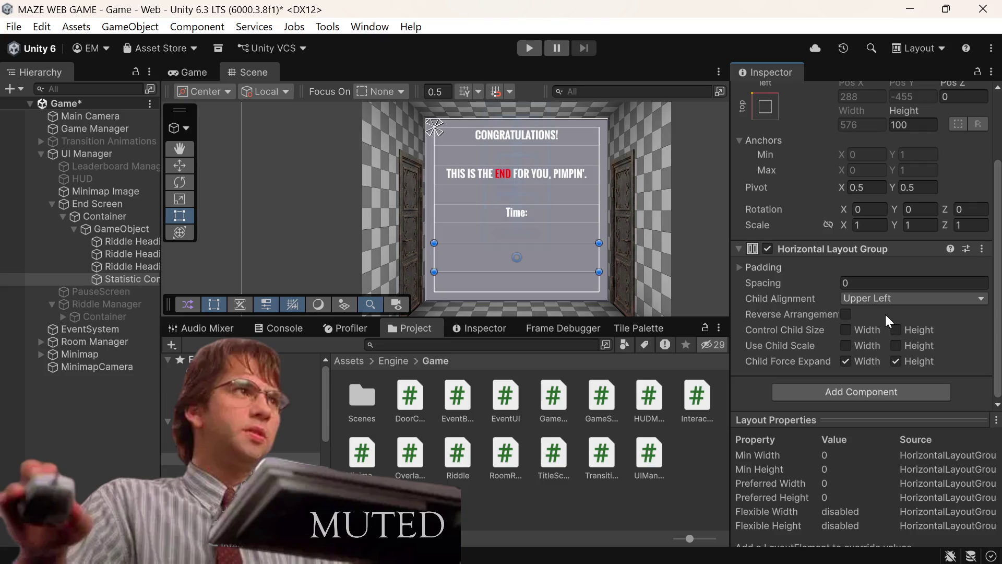
pyautogui.click(888, 293)
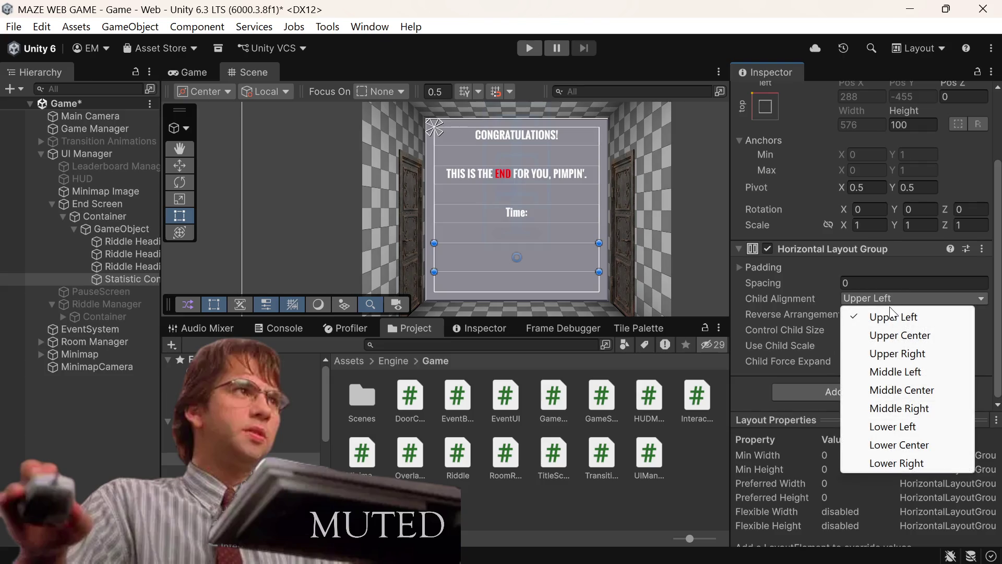
pyautogui.click(822, 386)
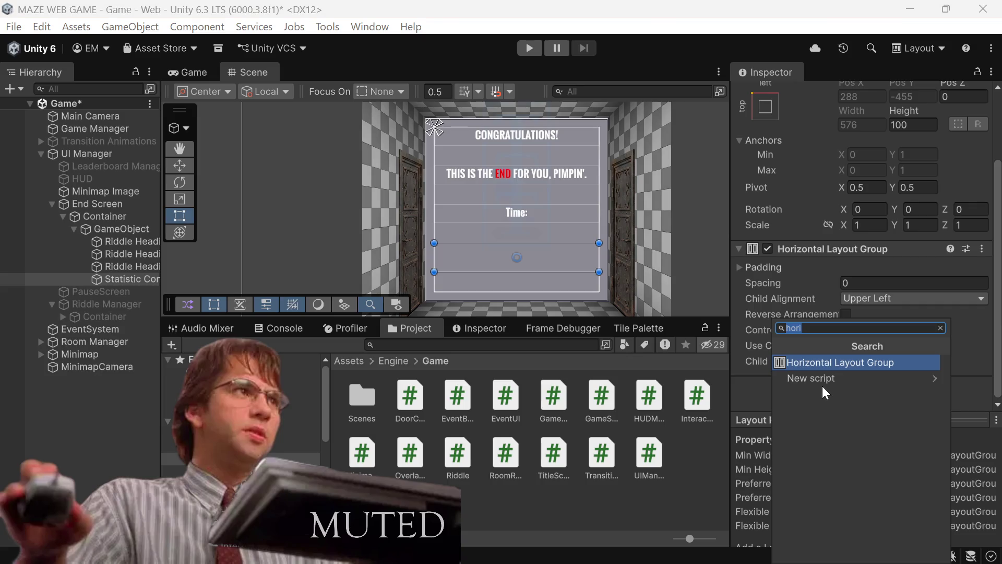
pyautogui.click(742, 391)
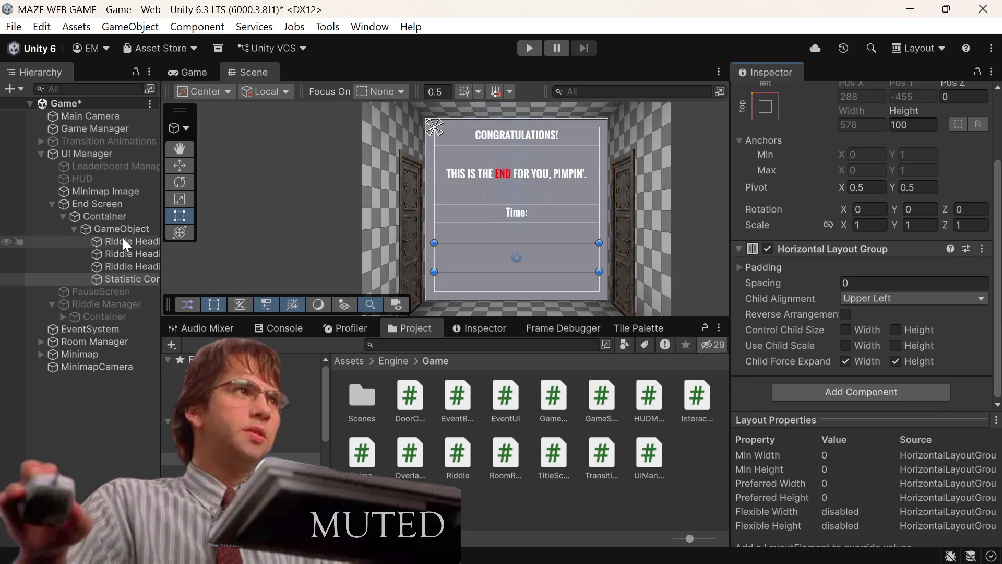
# Drag the Time: heading into Statistic Container and select it there
pyautogui.click(119, 258)
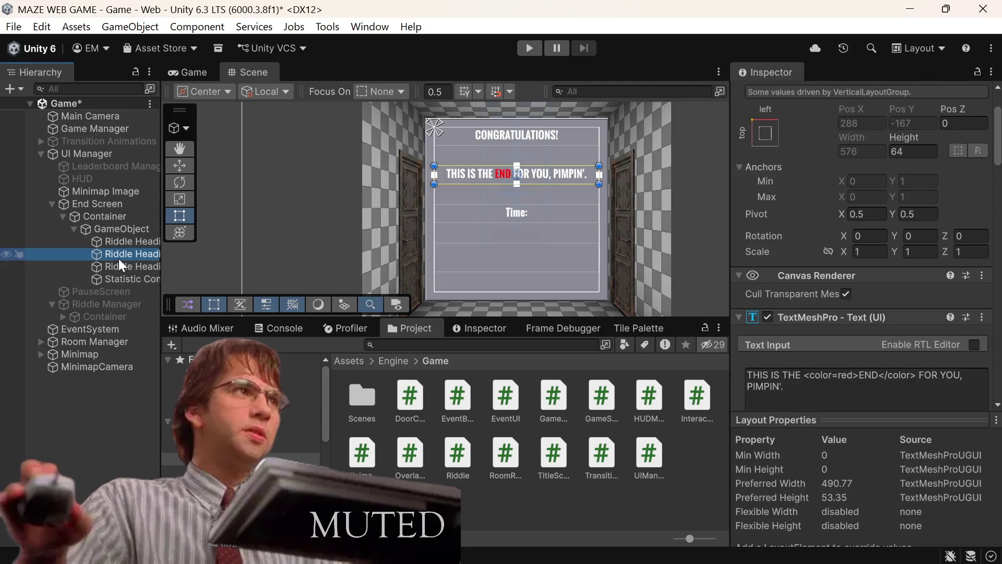
pyautogui.click(134, 243)
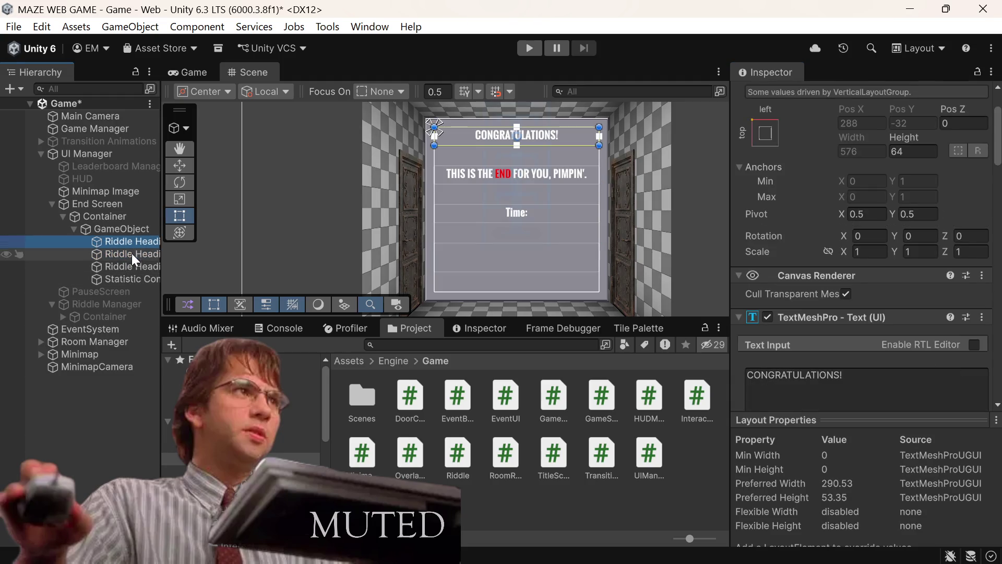
pyautogui.click(130, 265)
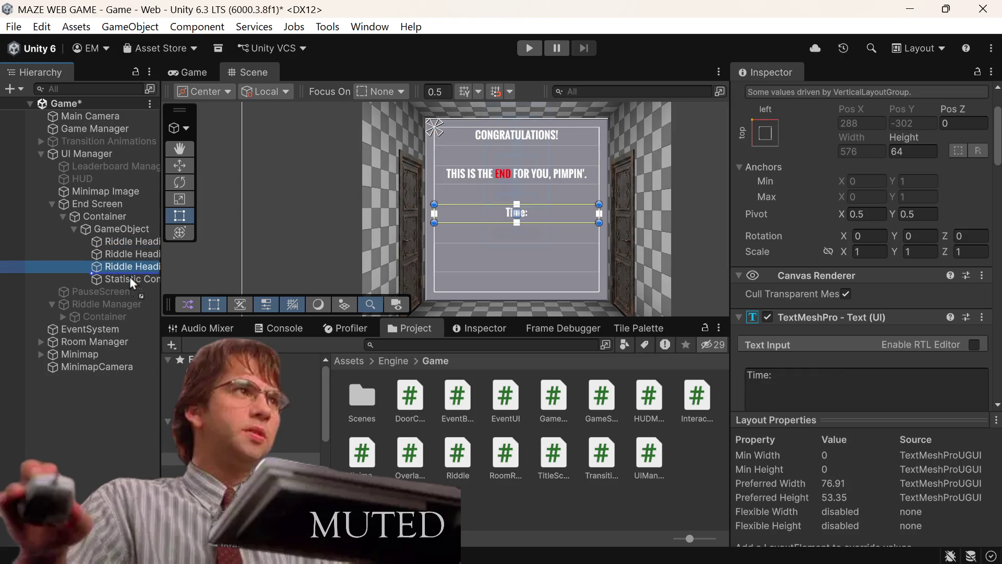
pyautogui.moveTo(130, 267)
pyautogui.mouseDown()
pyautogui.moveTo(135, 259)
pyautogui.moveTo(129, 277)
pyautogui.mouseUp()
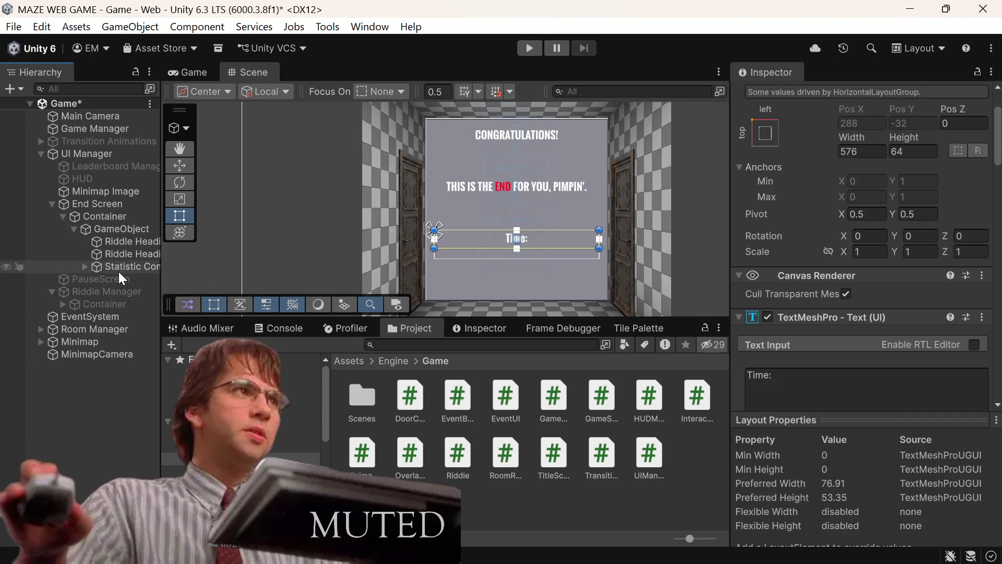
pyautogui.click(118, 270)
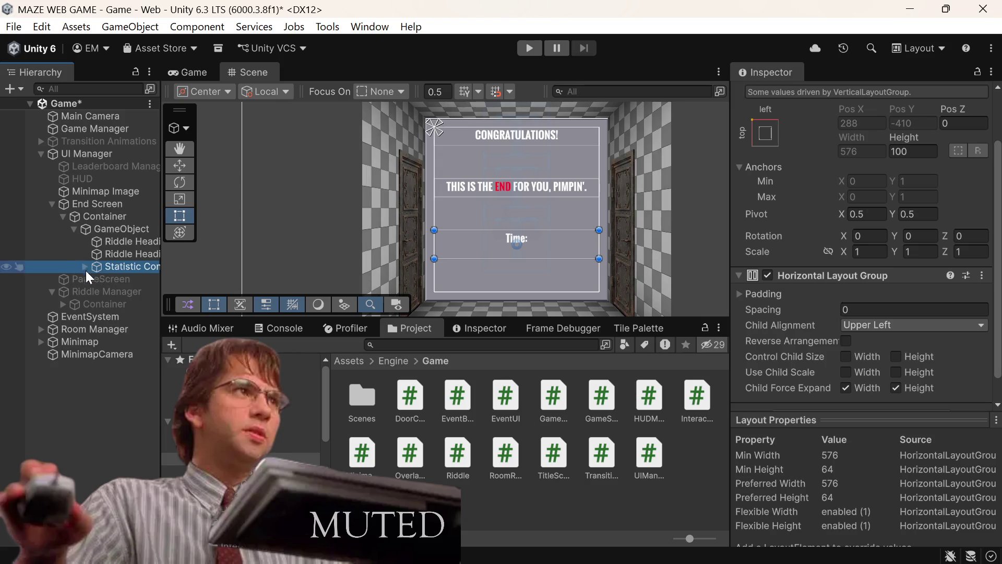
pyautogui.click(85, 266)
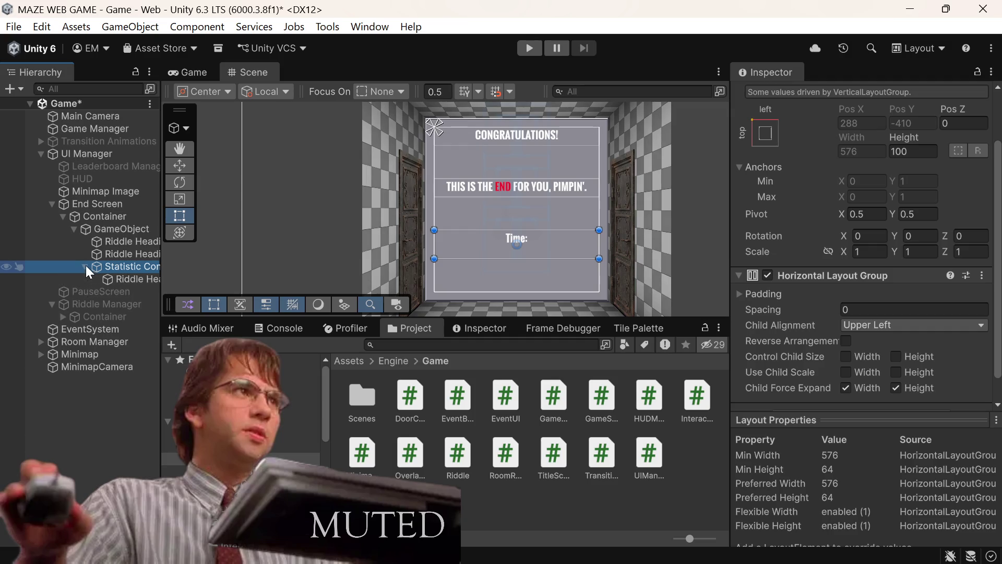
pyautogui.click(142, 289)
pyautogui.click(143, 284)
# Duplicate the Time: heading and set both headings' width to 576/2, i.e. 288
pyautogui.rightClick(146, 281)
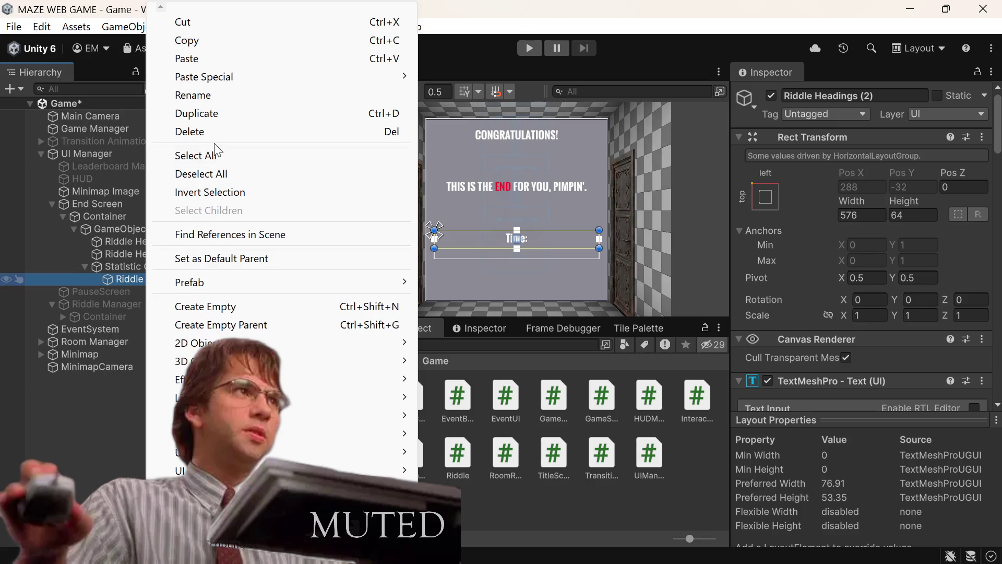
pyautogui.click(198, 114)
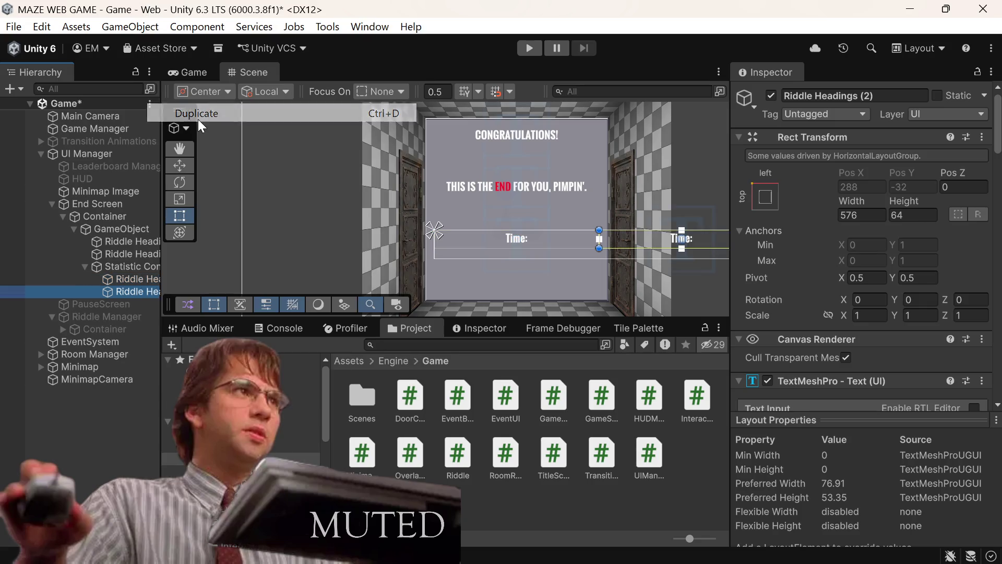
pyautogui.keyDown('ctrl'); pyautogui.click(124, 283); pyautogui.keyUp('ctrl')
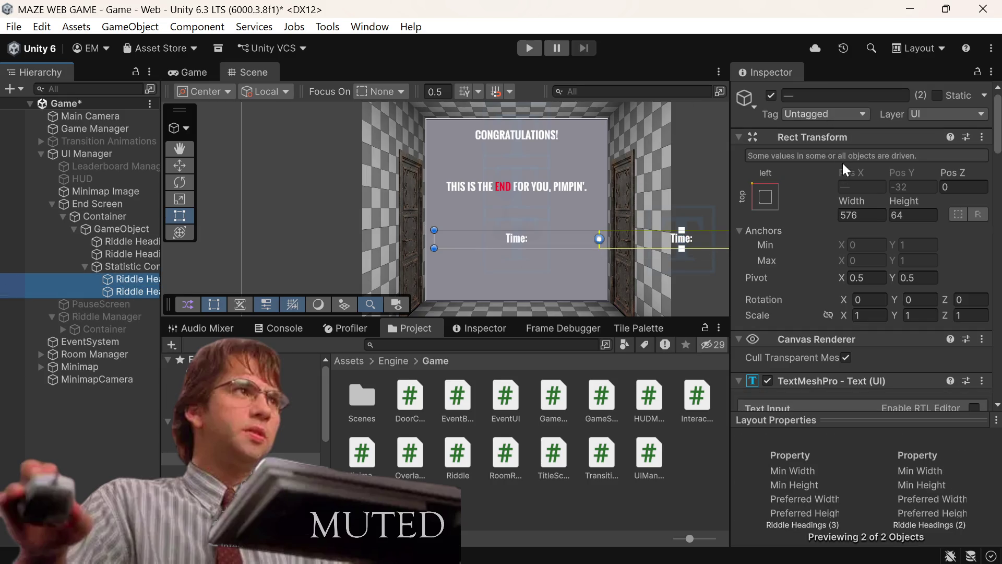
pyautogui.click(862, 216)
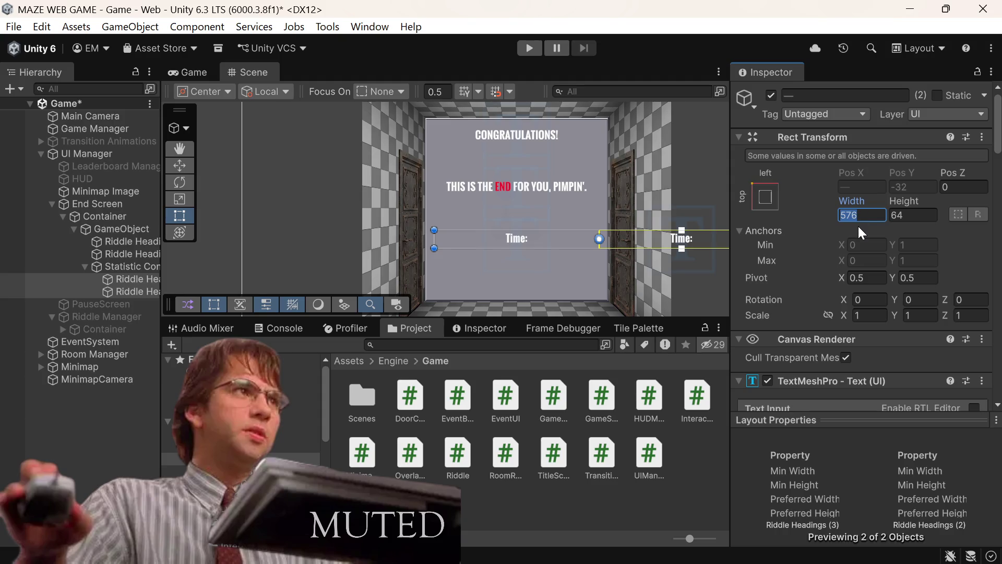
pyautogui.write('/2')
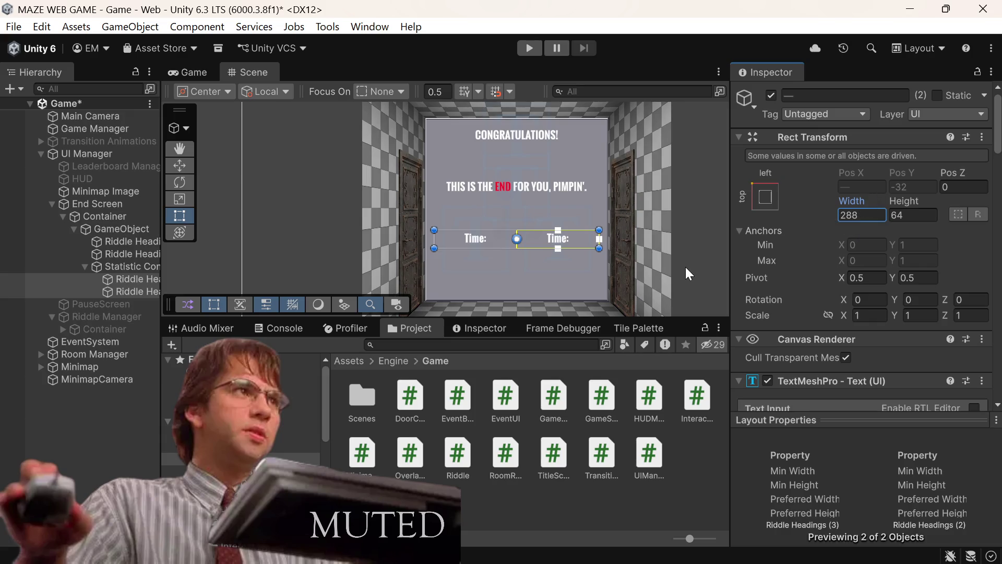
# Left-align both Time: labels, then right-align only the second one
pyautogui.scroll(-3, 806, 230)
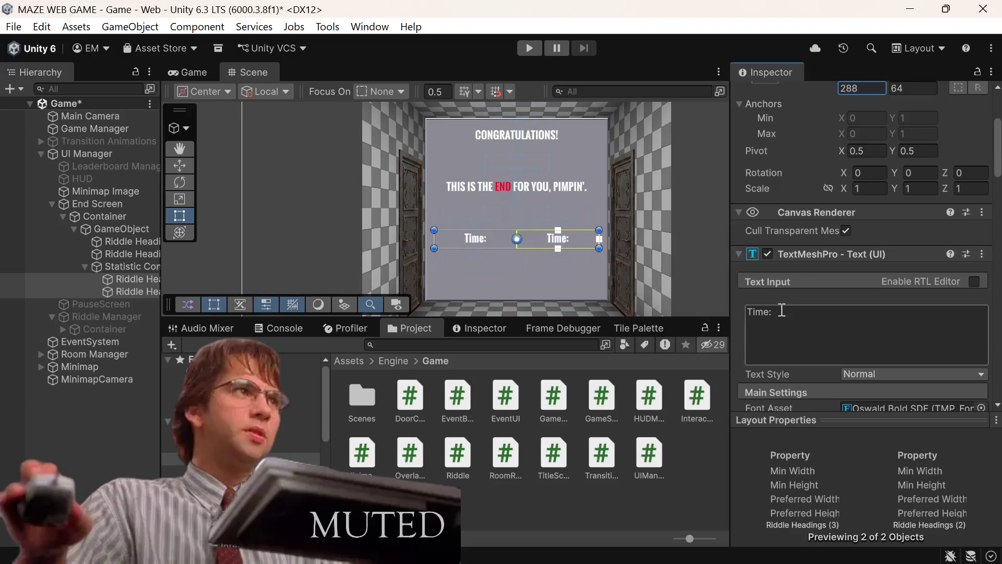
pyautogui.scroll(-4, 817, 287)
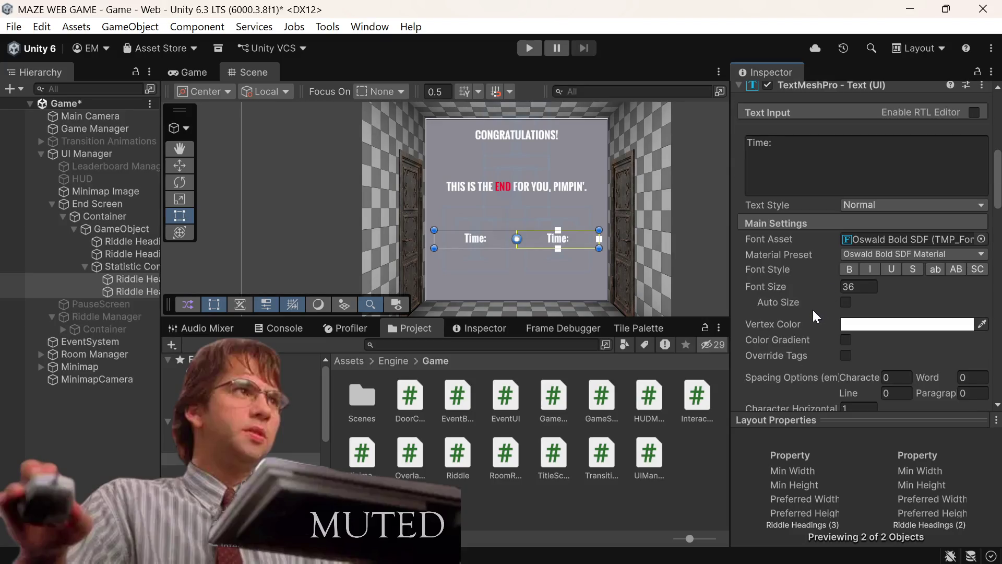
pyautogui.scroll(-3, 855, 327)
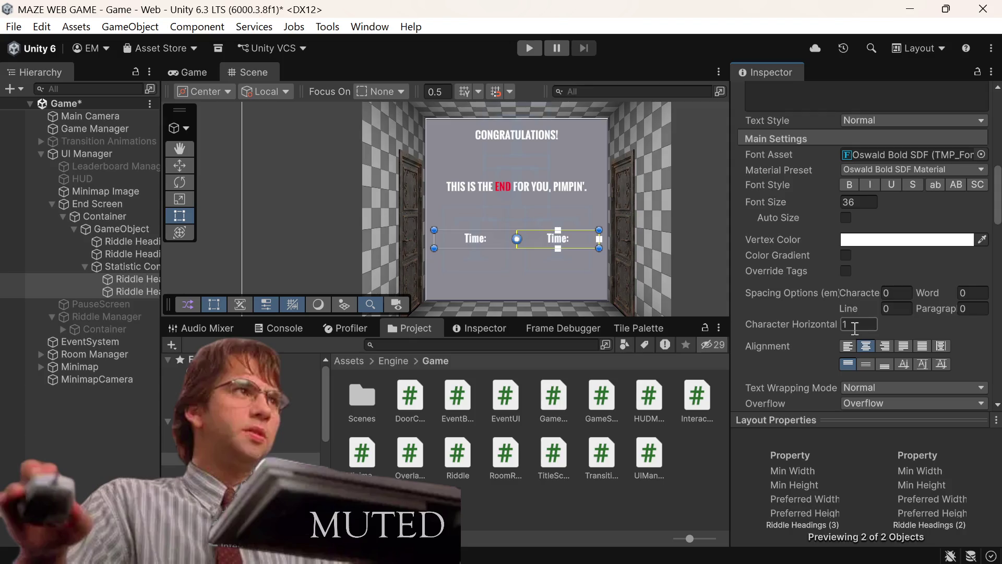
pyautogui.click(849, 347)
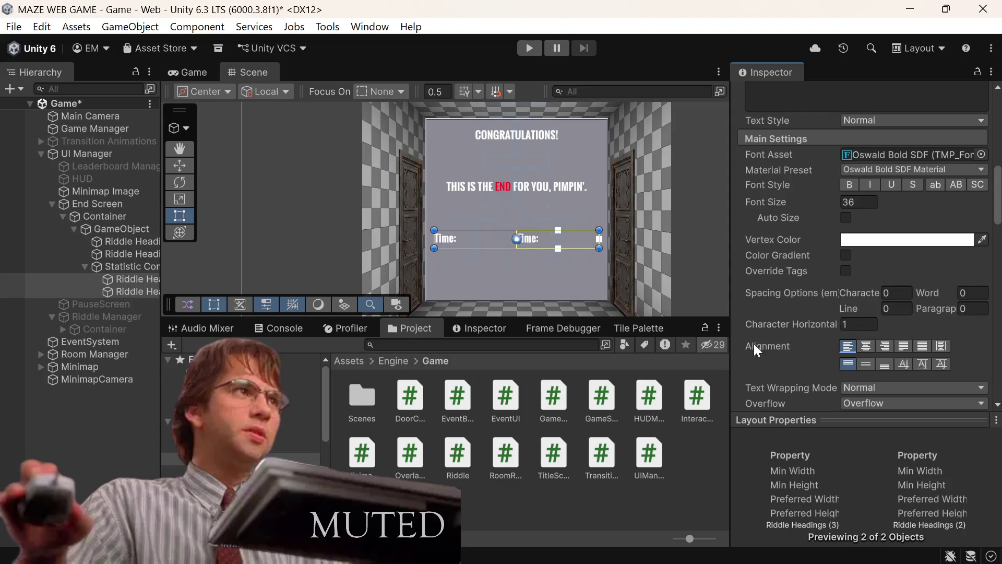
pyautogui.click(145, 279)
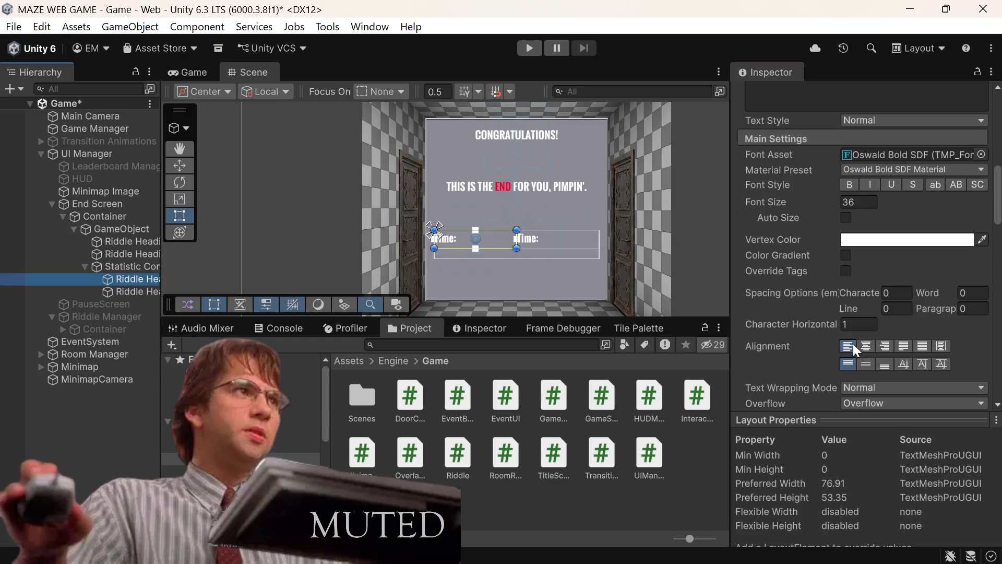
pyautogui.click(885, 347)
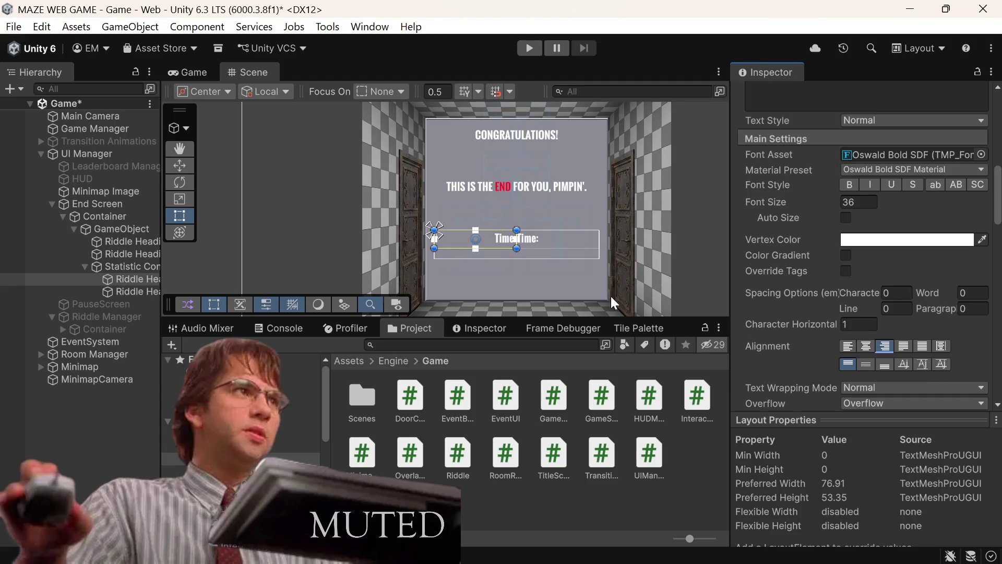
pyautogui.hotkey('ctrl', 'z')
pyautogui.click(135, 292)
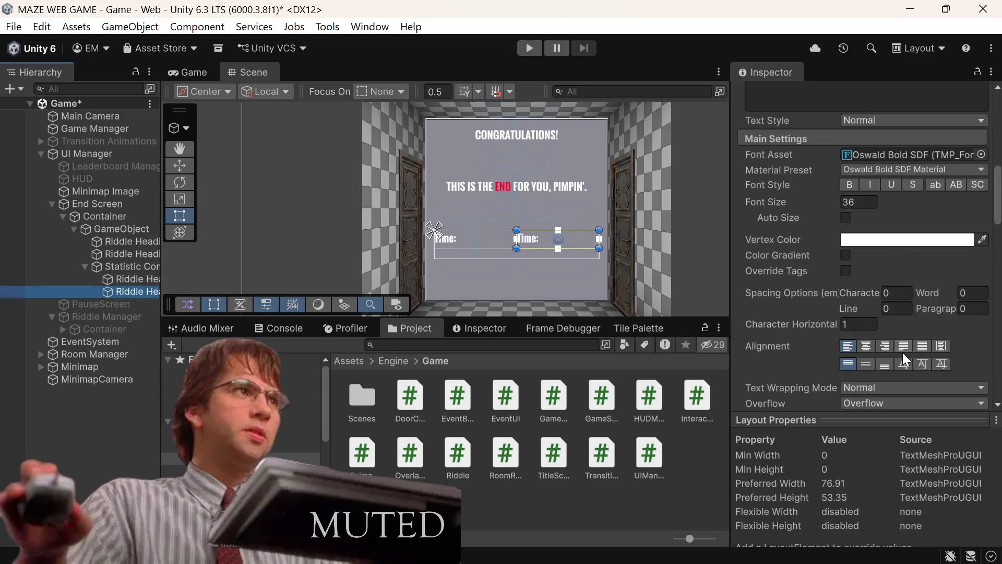
pyautogui.click(885, 346)
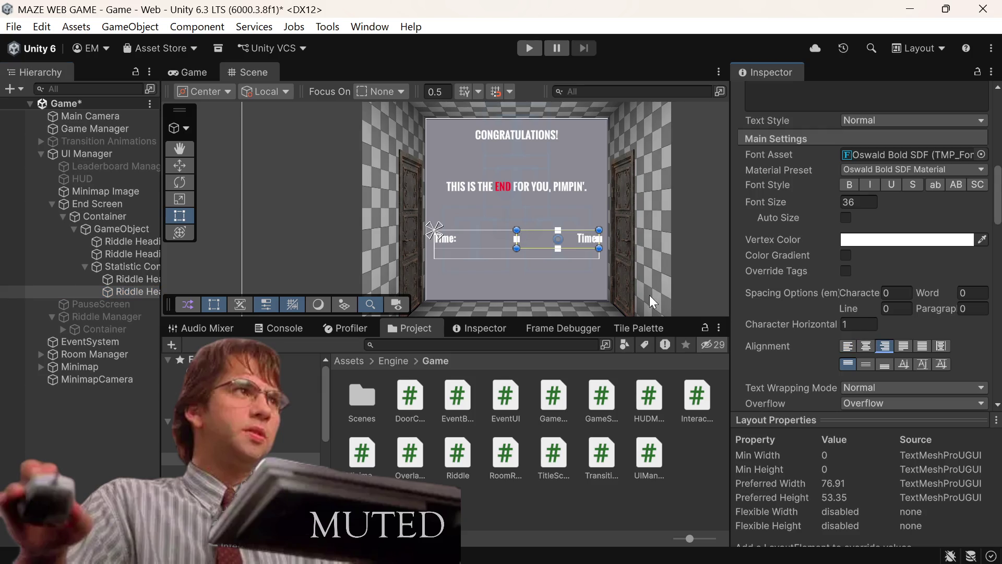
# Change the second label's text from Time: to 00:00:00 and save the scene
pyautogui.scroll(3, 815, 246)
pyautogui.click(850, 154)
pyautogui.press('BackSpace')
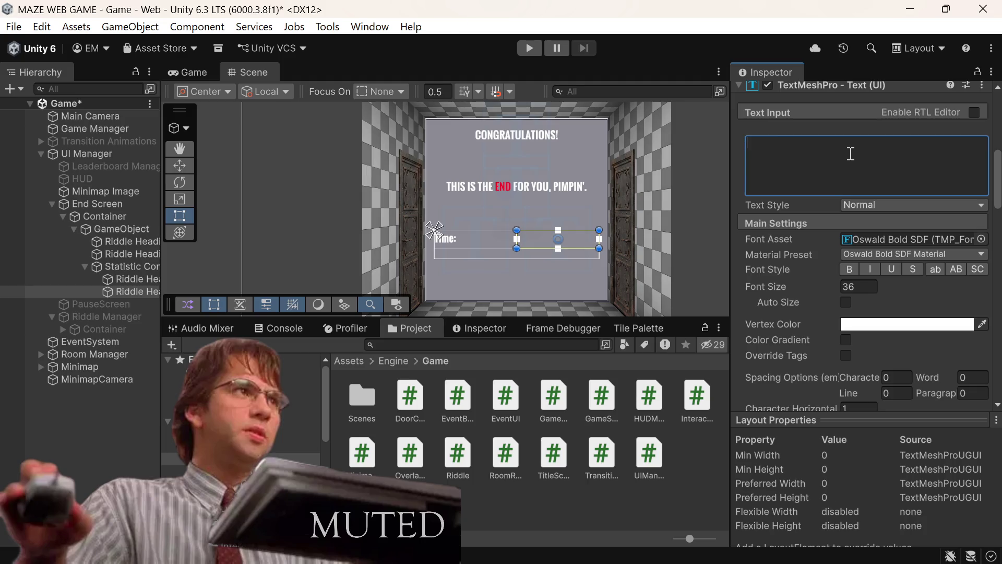
pyautogui.write('00:00:00')
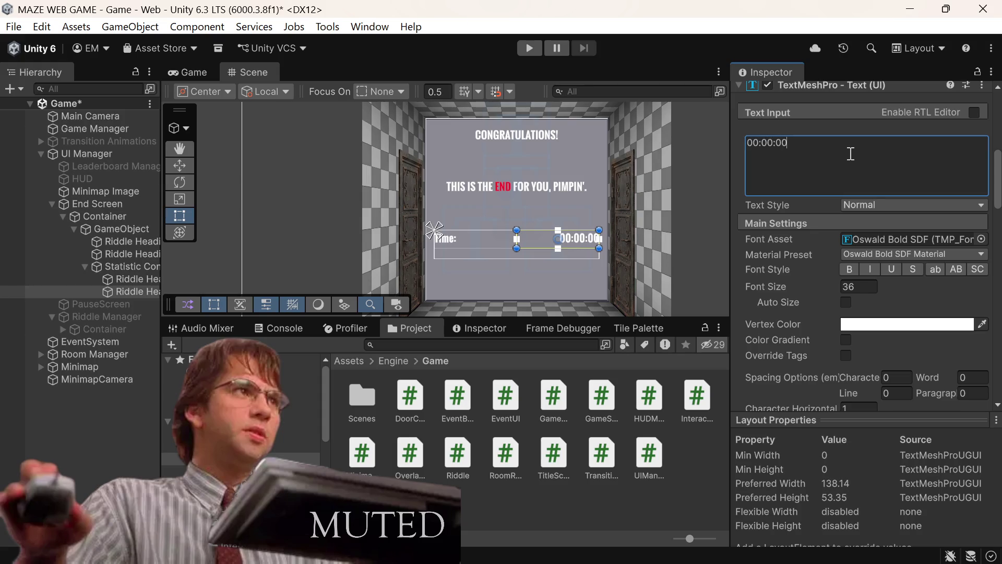
pyautogui.hotkey('ctrl', 's')
pyautogui.click(202, 74)
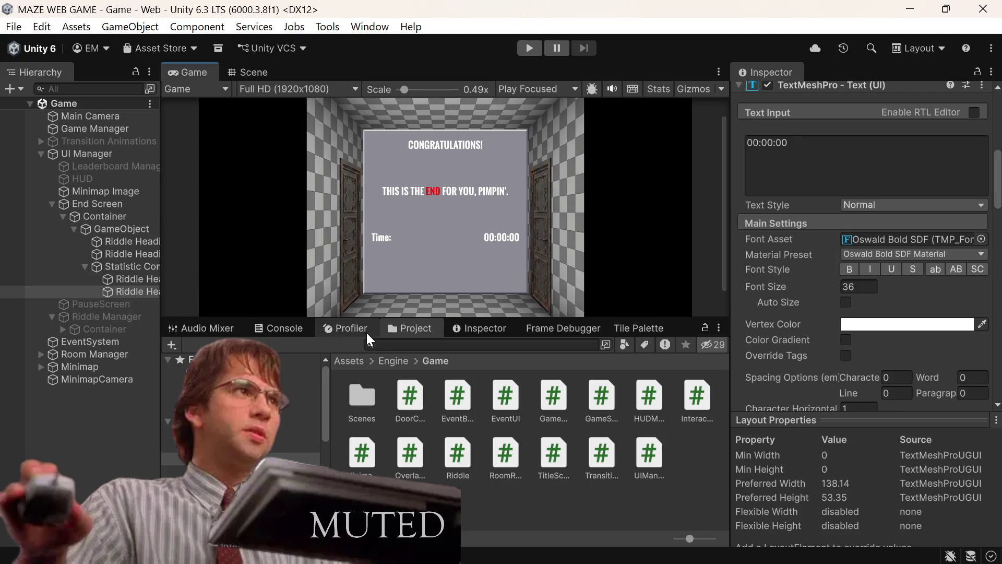
# Preview the rendered end screen in the Game view and show the Inspector below
pyautogui.scroll(2, 380, 296)
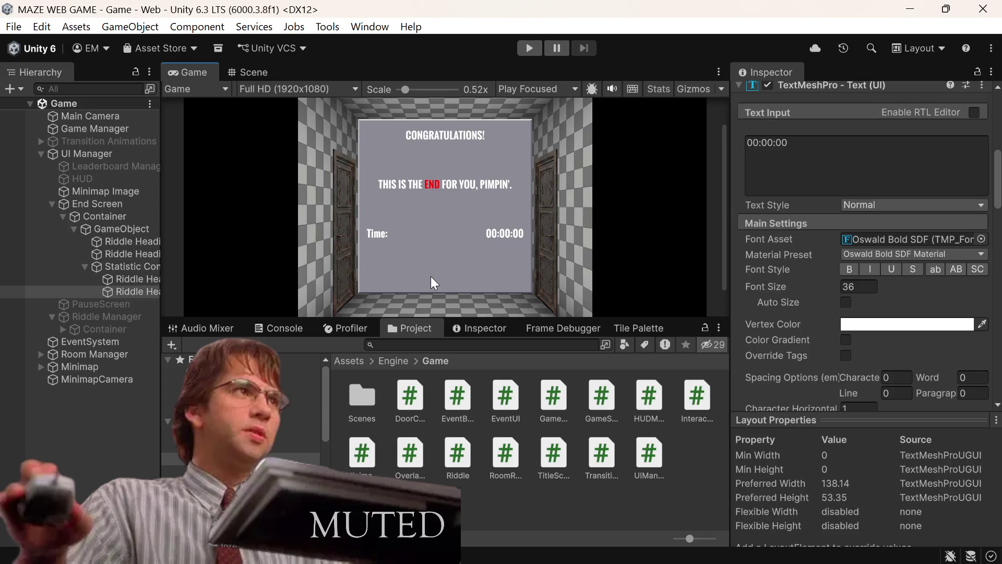
pyautogui.click(486, 335)
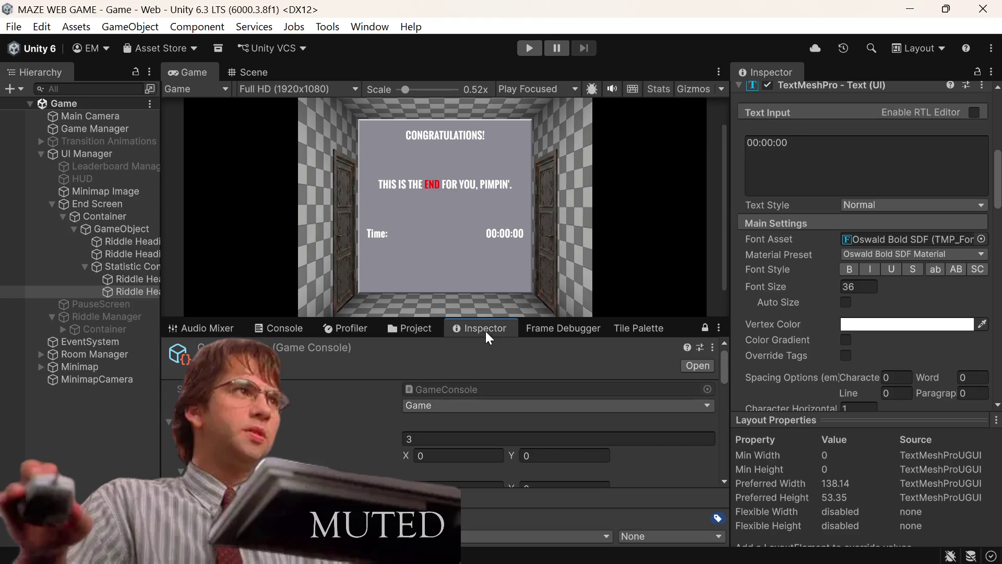
pyautogui.scroll(-5, 430, 409)
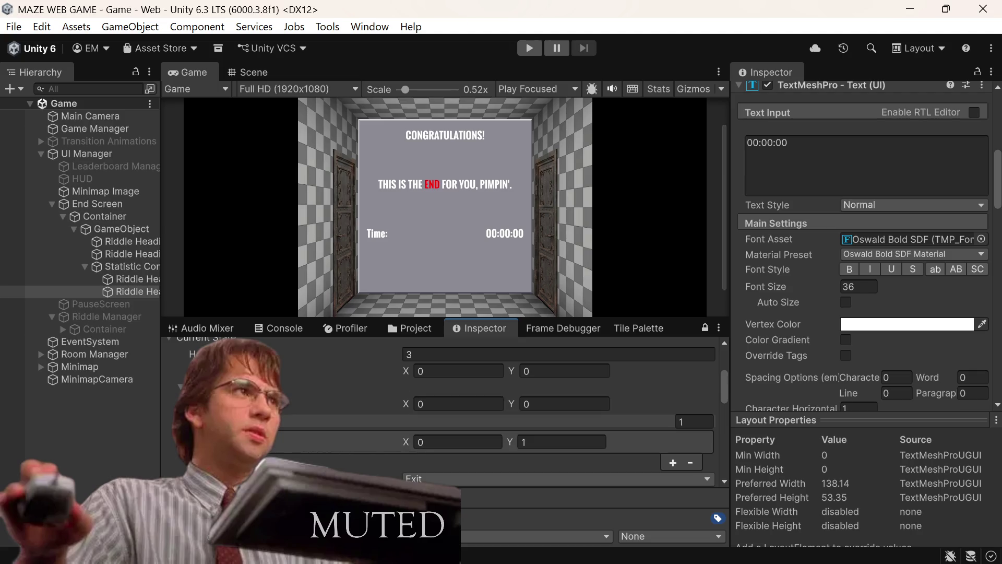
pyautogui.scroll(-3, 522, 413)
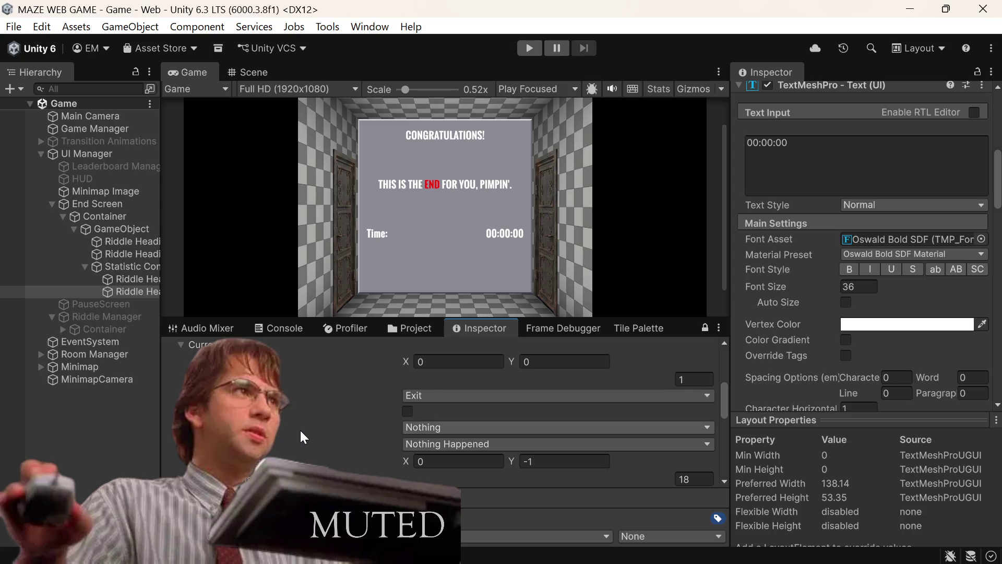
pyautogui.scroll(-2, 297, 437)
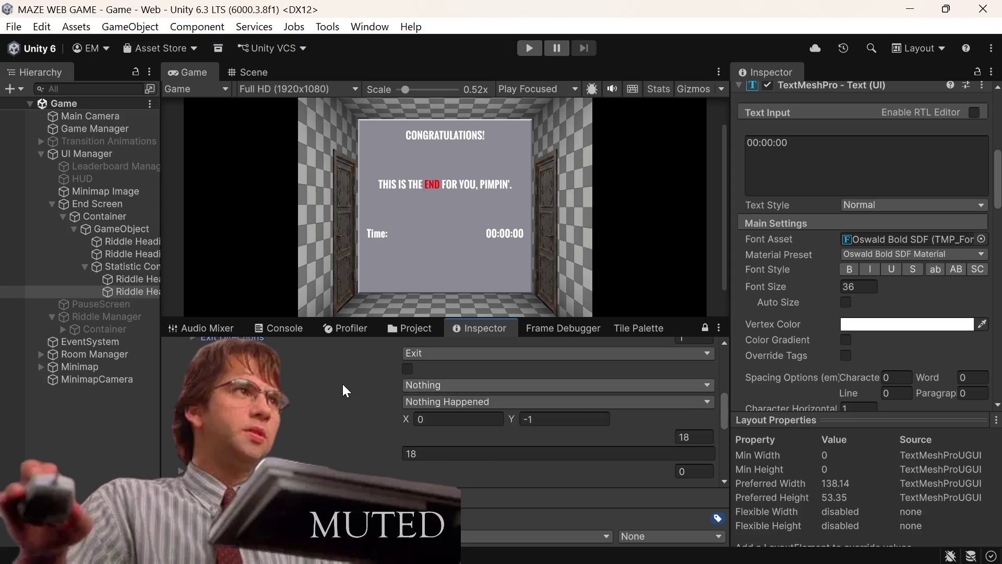
pyautogui.scroll(-2, 345, 391)
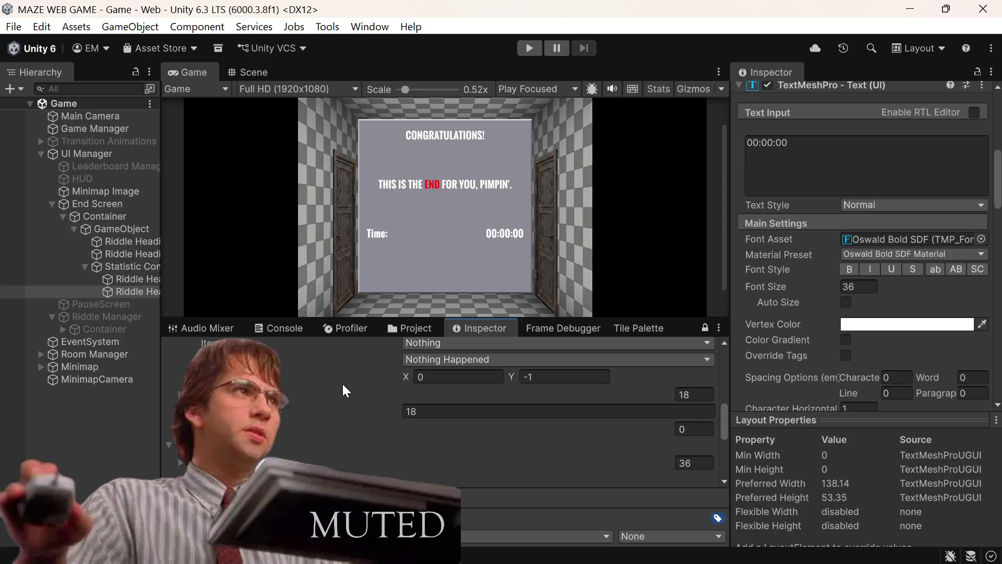
pyautogui.scroll(-1, 340, 397)
pyautogui.scroll(3, 339, 405)
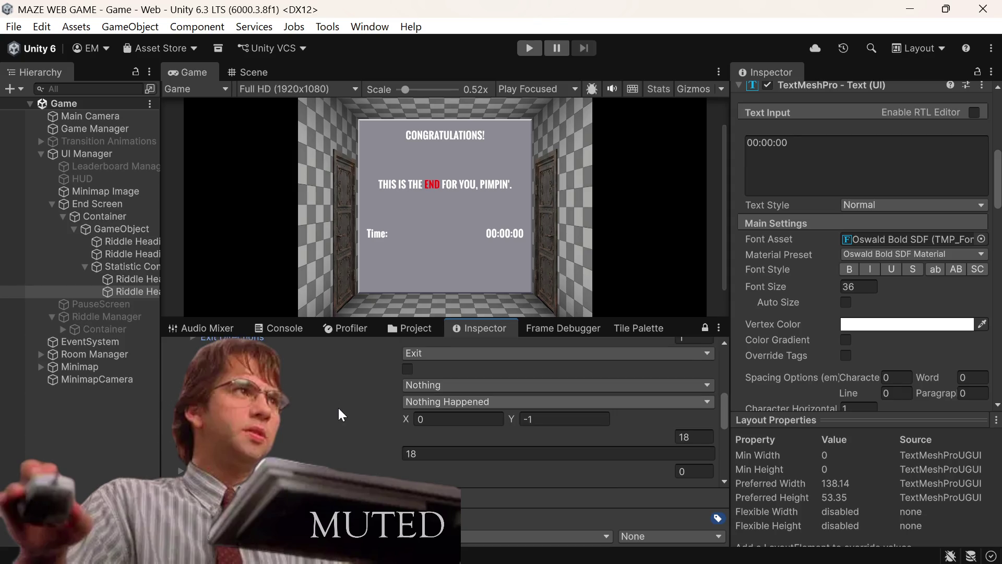
pyautogui.scroll(-2, 339, 409)
pyautogui.scroll(2, 338, 409)
pyautogui.scroll(-4, 339, 409)
pyautogui.scroll(2, 338, 408)
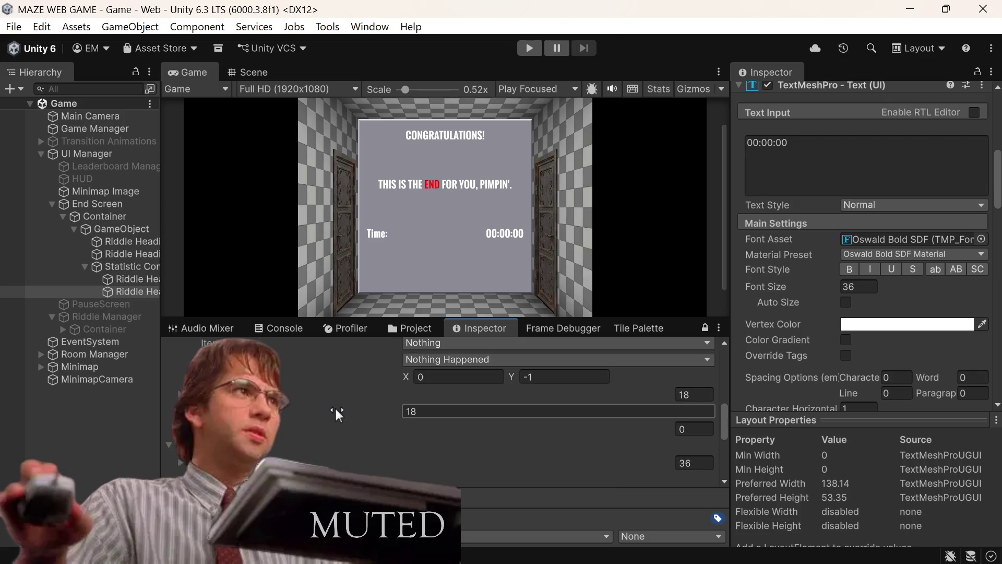
pyautogui.scroll(-4, 336, 410)
pyautogui.scroll(2, 335, 410)
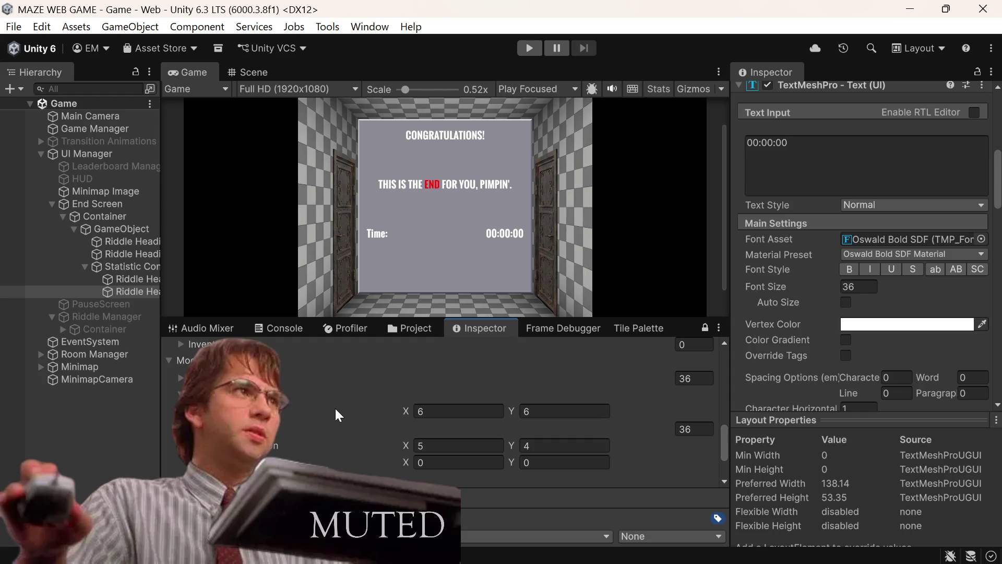
pyautogui.scroll(-4, 335, 409)
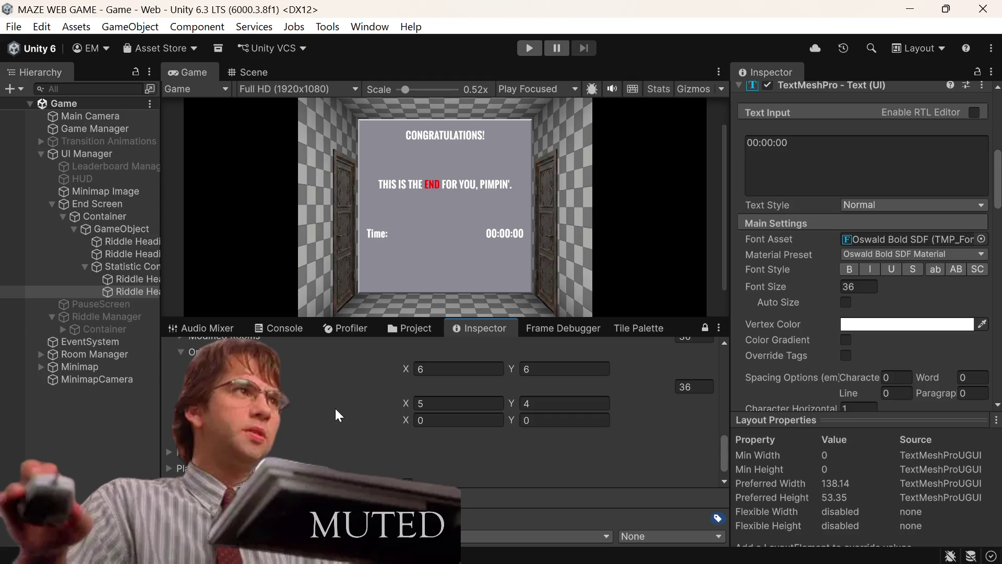
pyautogui.scroll(-1, 338, 415)
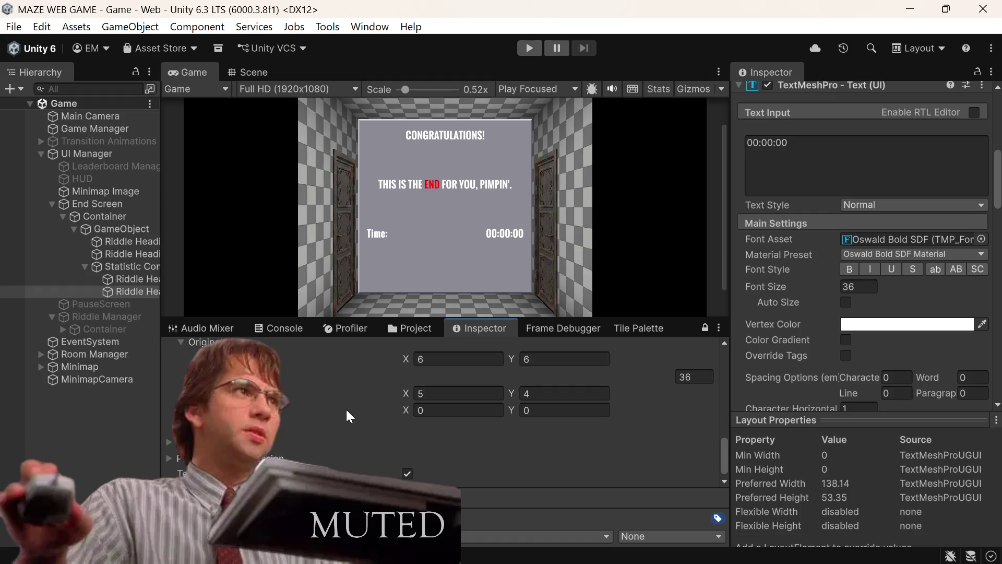
# Collapse Statistic Container and duplicate it into Statistic Container (1)
pyautogui.click(85, 267)
pyautogui.rightClick(112, 266)
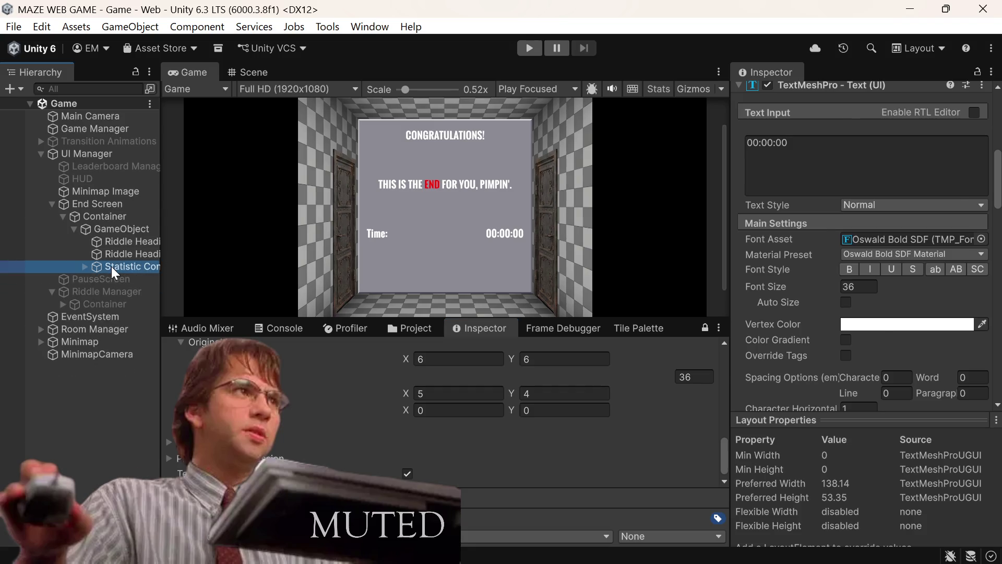
pyautogui.click(188, 115)
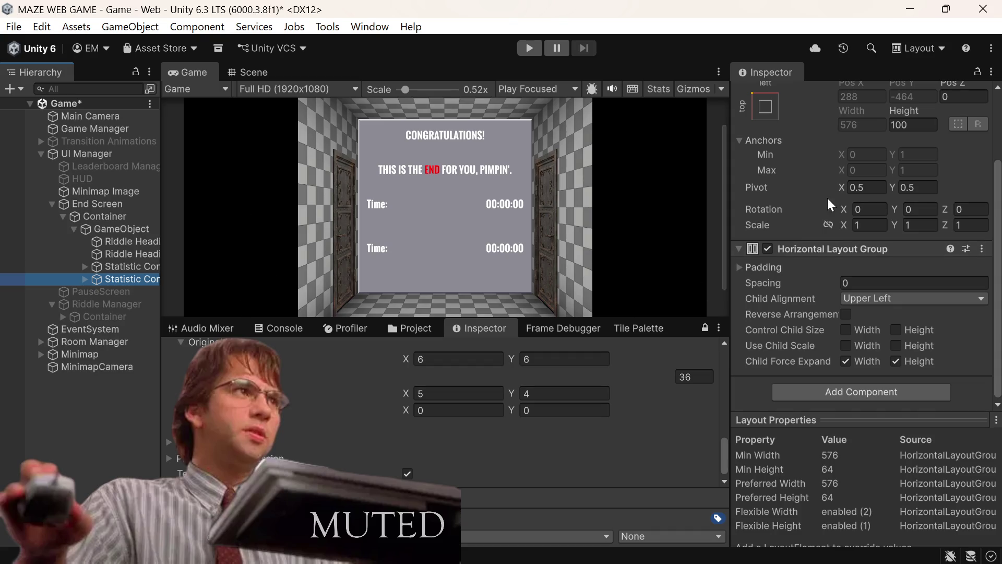
pyautogui.scroll(3, 828, 199)
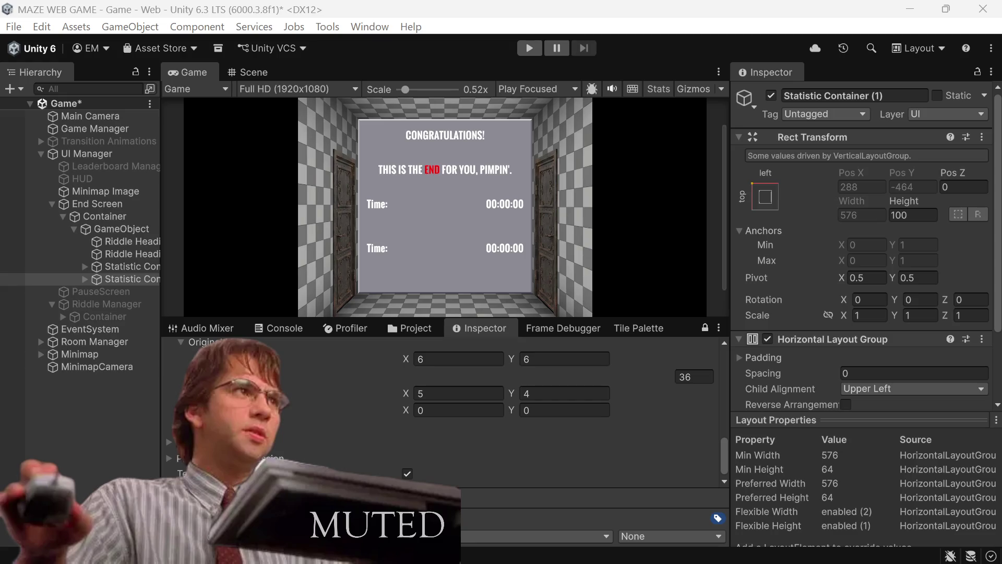
# Deactivate the End Screen object and show the project's asset files
pyautogui.moveTo(229, 563)
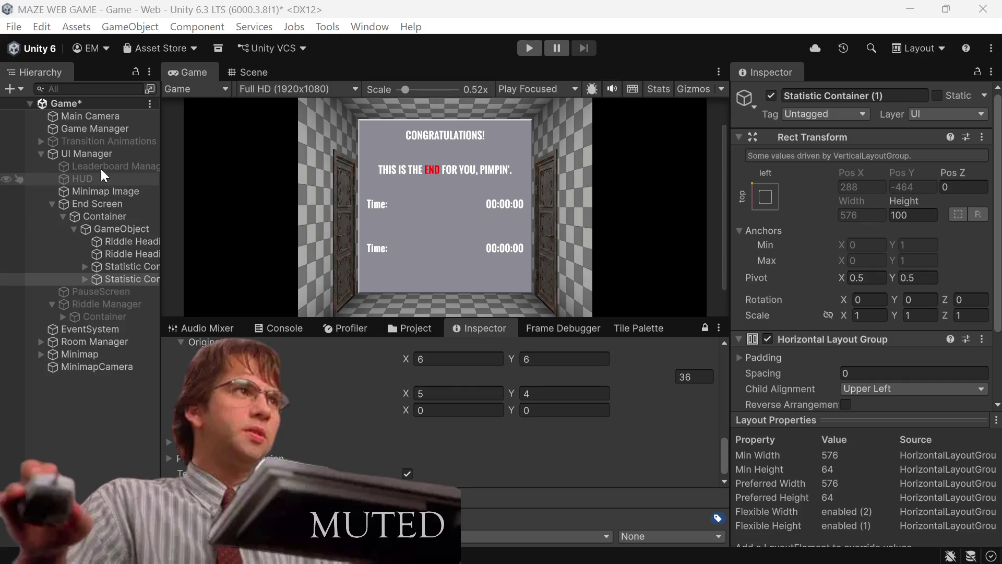
pyautogui.keyDown('ctrl'); pyautogui.click(97, 129); pyautogui.keyUp('ctrl')
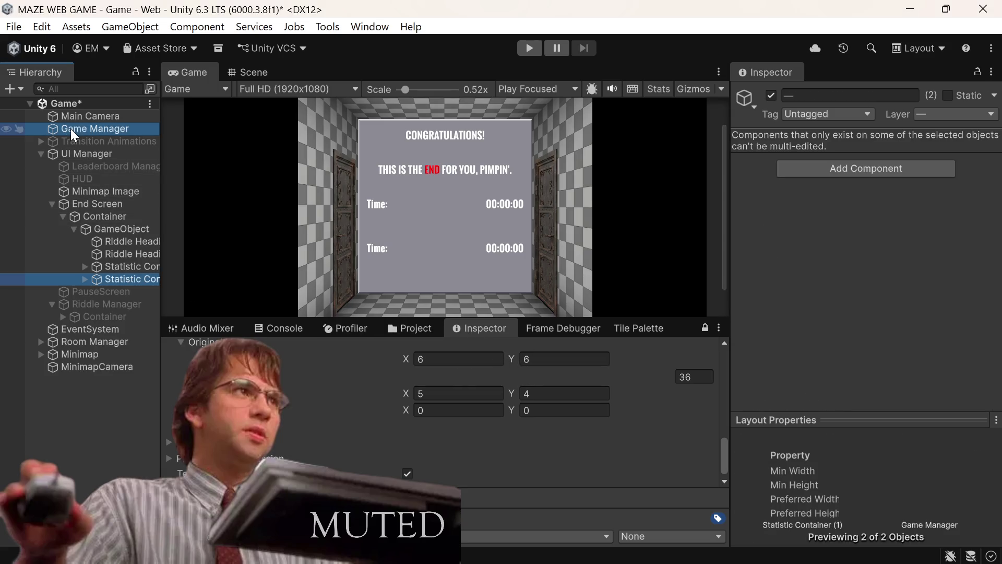
pyautogui.click(110, 229)
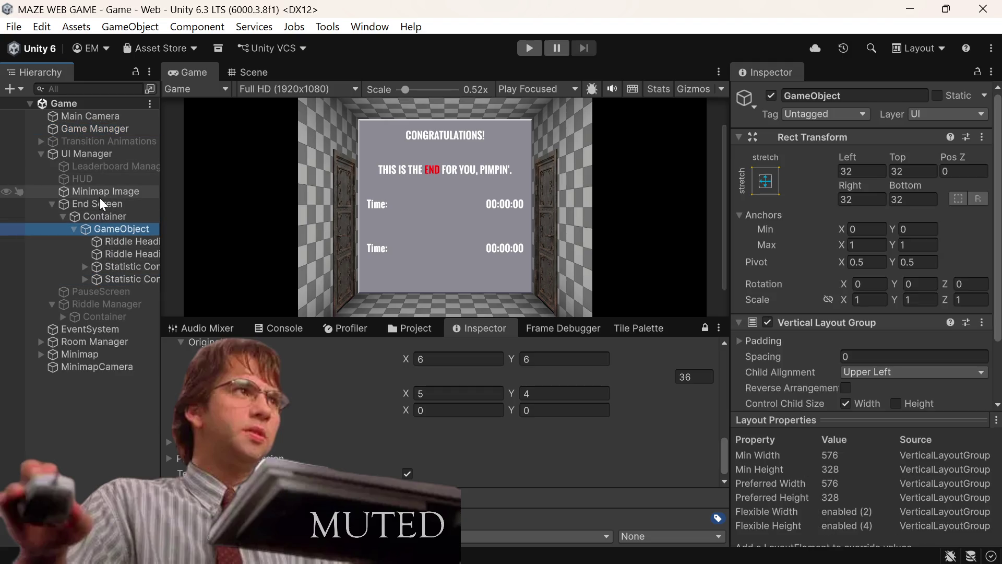
pyautogui.click(103, 205)
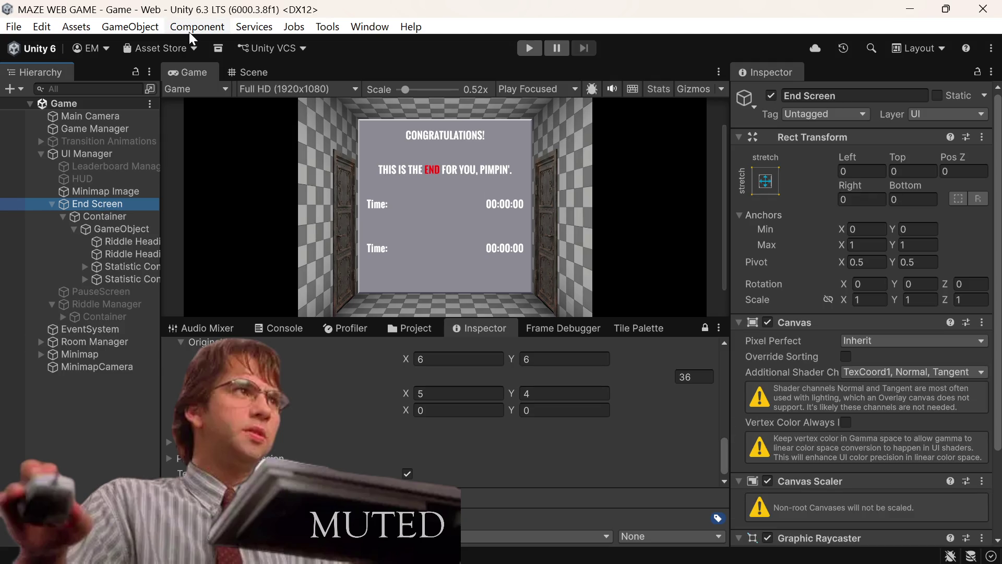
pyautogui.click(771, 96)
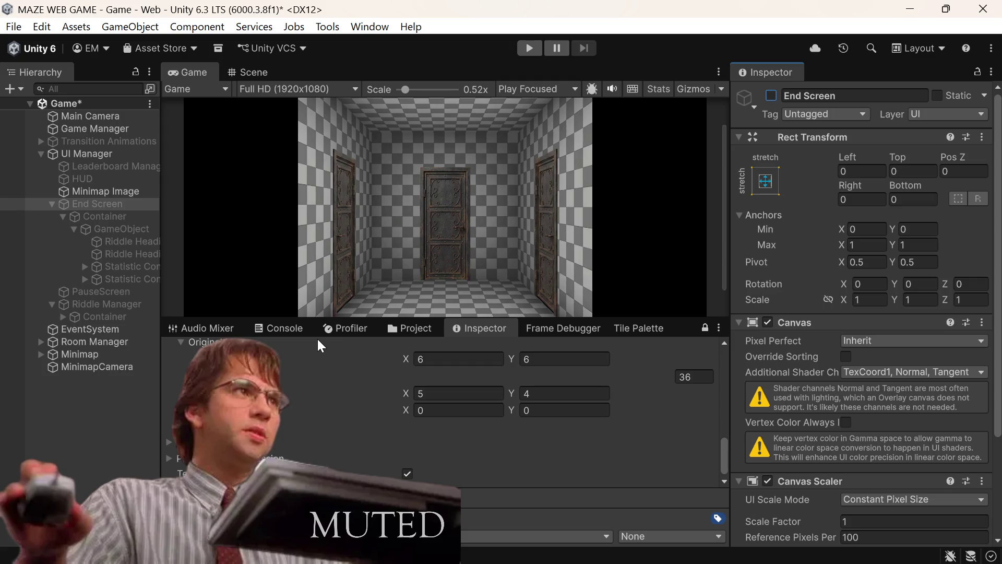
pyautogui.click(412, 329)
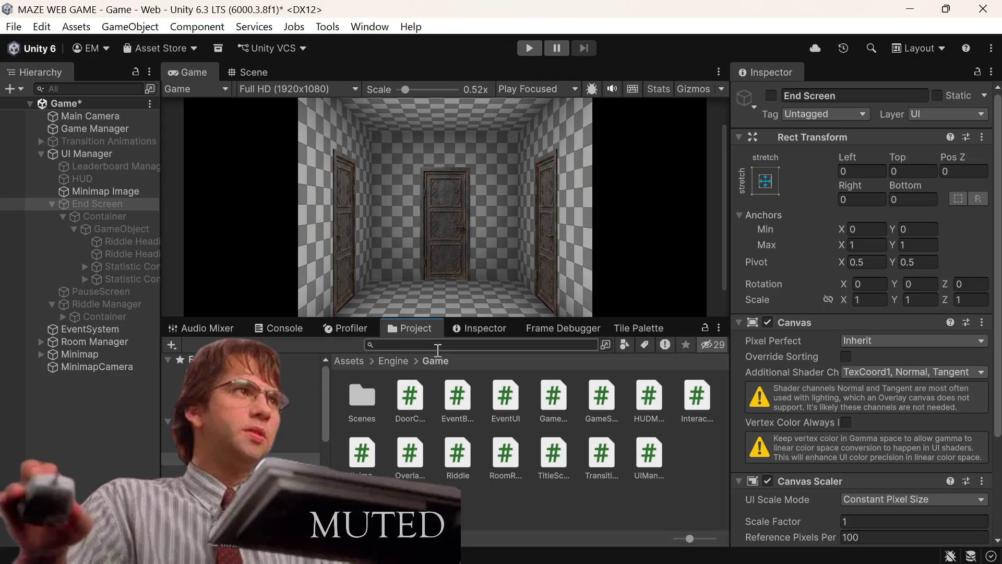
# Open the Title Screen scene, saving the Game scene's changes when prompted
pyautogui.write('t')
pyautogui.press('BackSpace')
pyautogui.press('BackSpace')
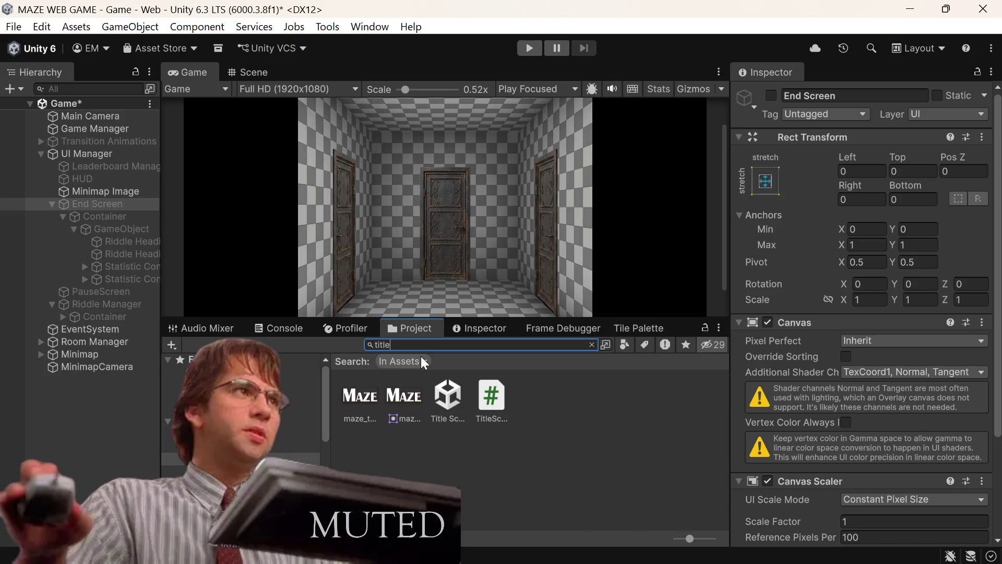
pyautogui.doubleClick(448, 397)
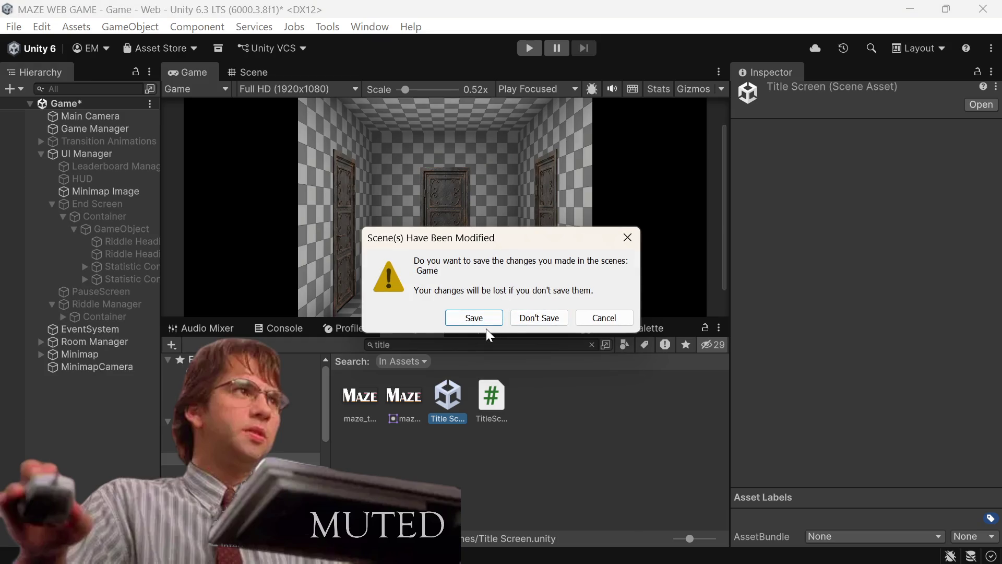
pyautogui.click(476, 316)
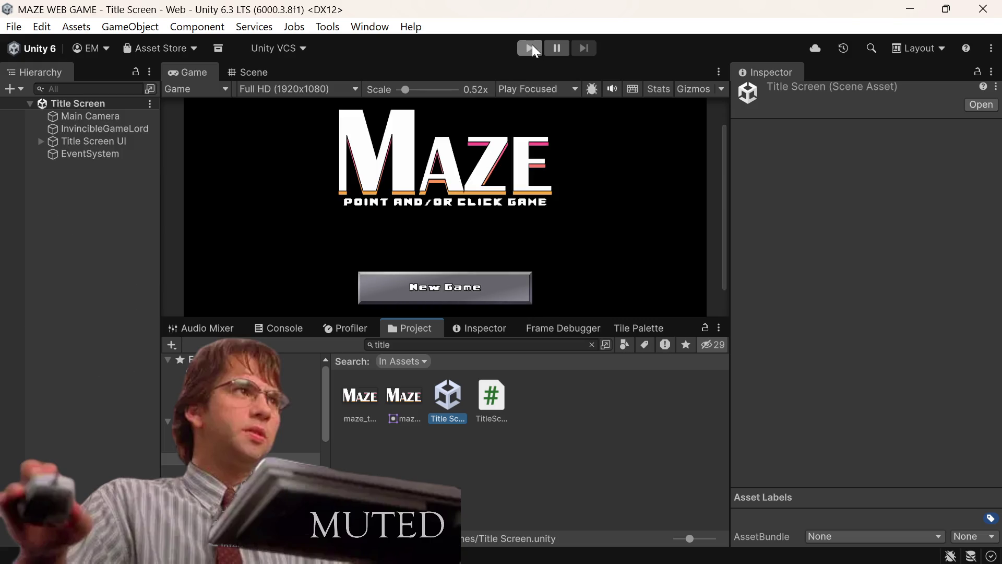
# Enter Play mode with a maximized 0.39x Game view and start a New Game
pyautogui.click(531, 46)
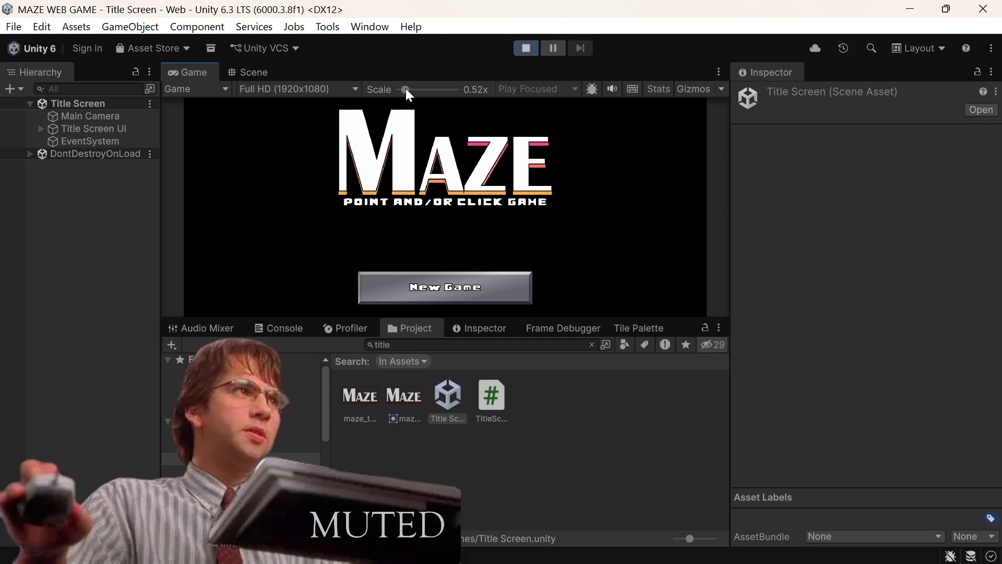
pyautogui.moveTo(406, 89); pyautogui.dragTo(395, 89)
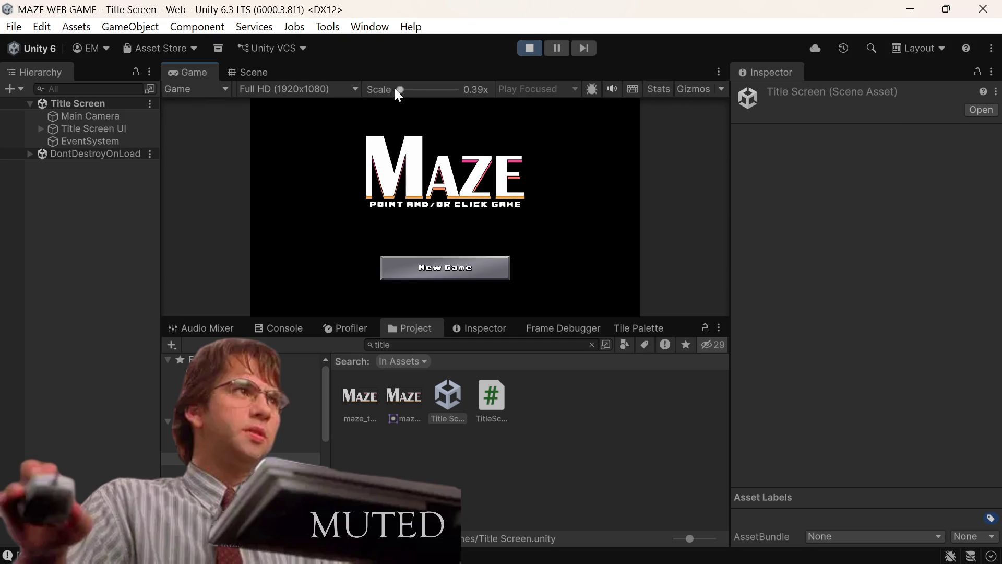
pyautogui.click(719, 71)
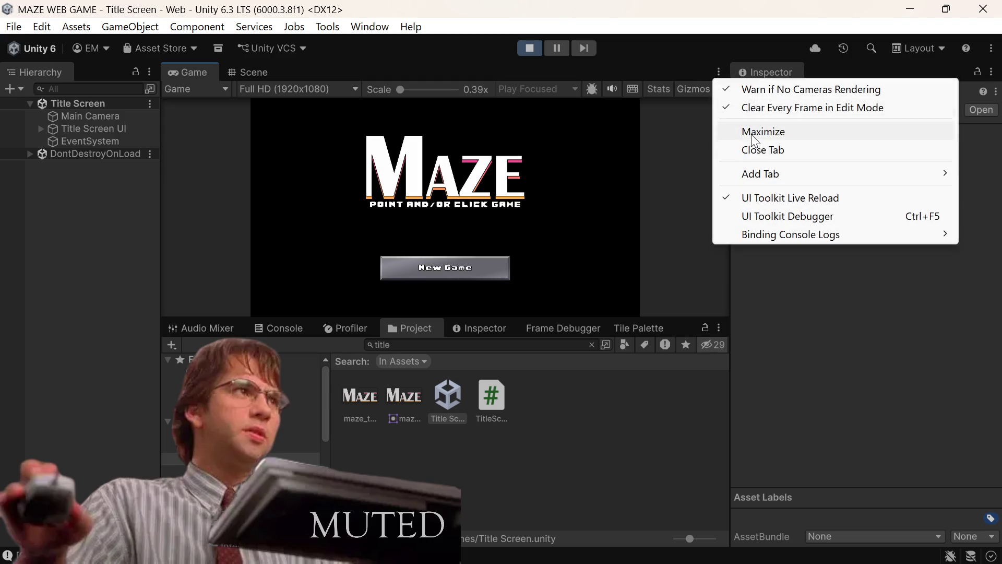
pyautogui.click(746, 131)
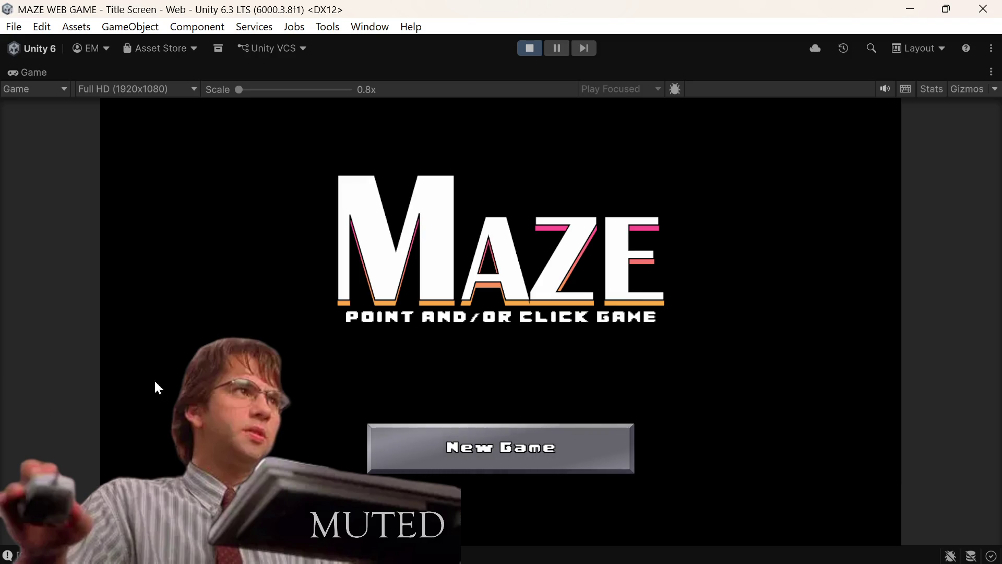
pyautogui.click(504, 439)
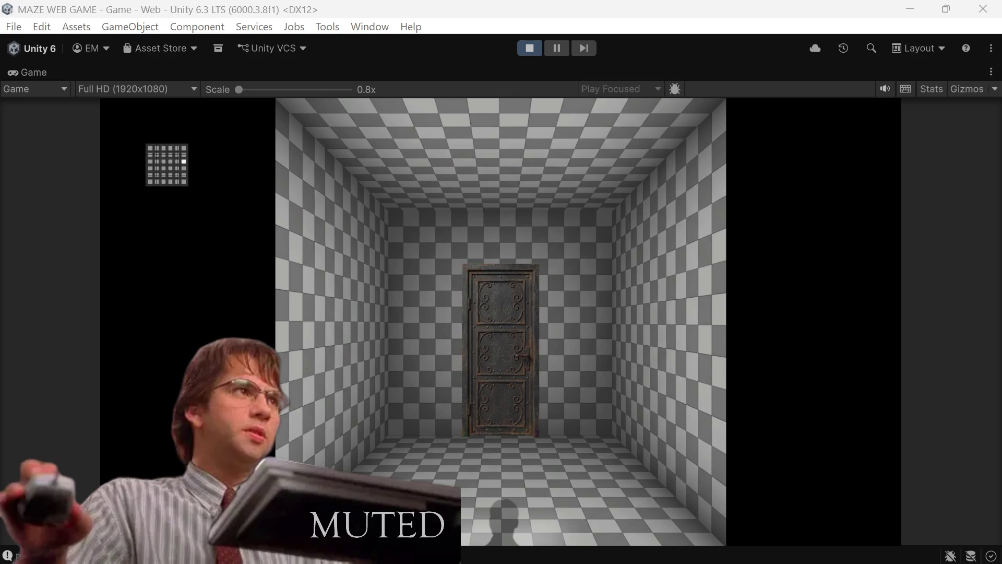
# Walk through a dozen doors to explore the first rooms of the maze
pyautogui.click(507, 367)
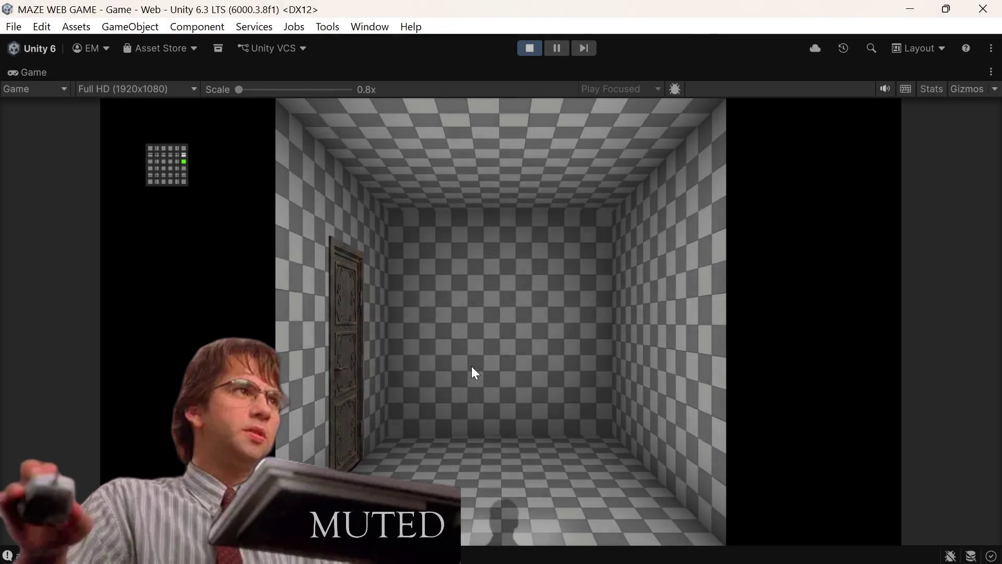
pyautogui.click(343, 337)
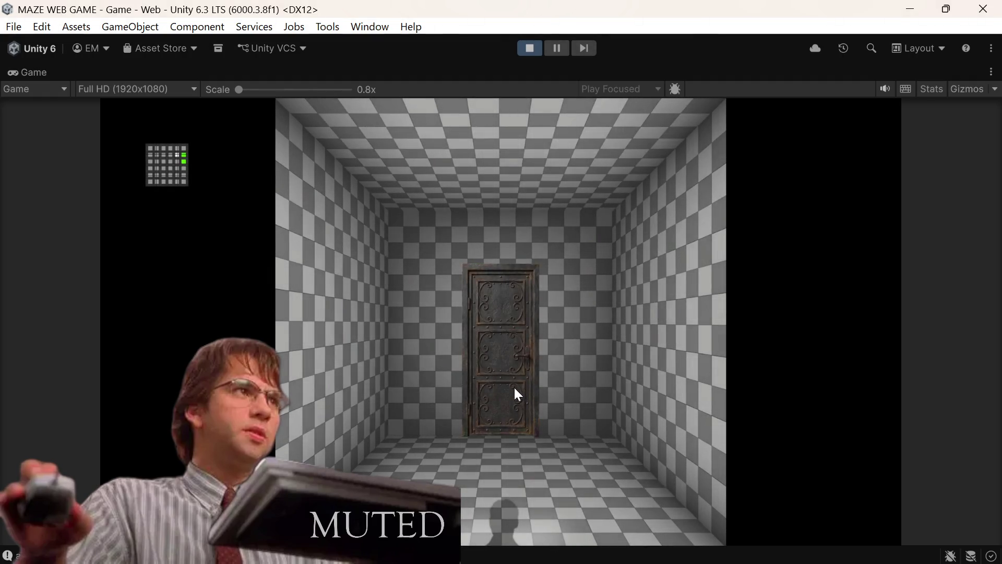
pyautogui.click(499, 378)
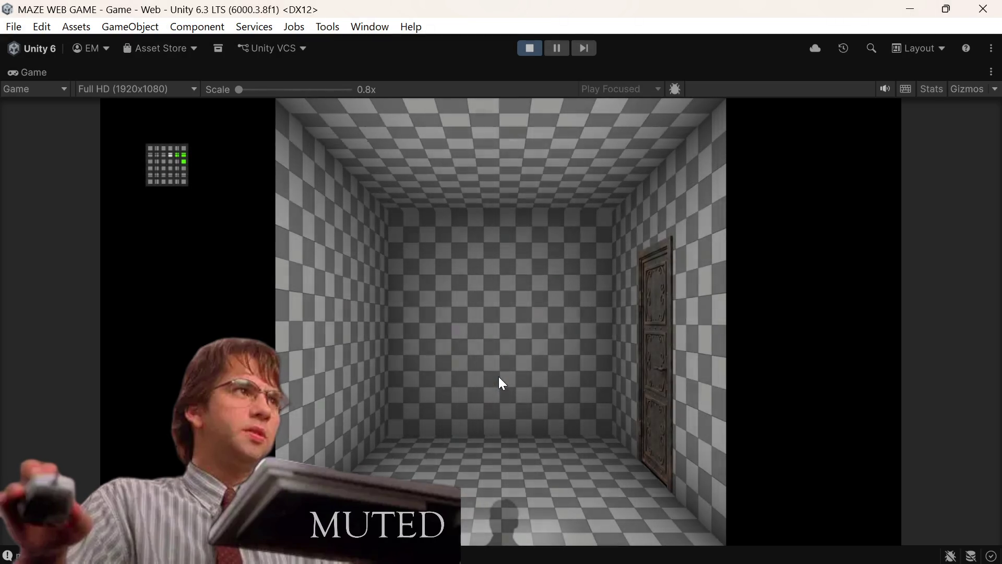
pyautogui.click(657, 401)
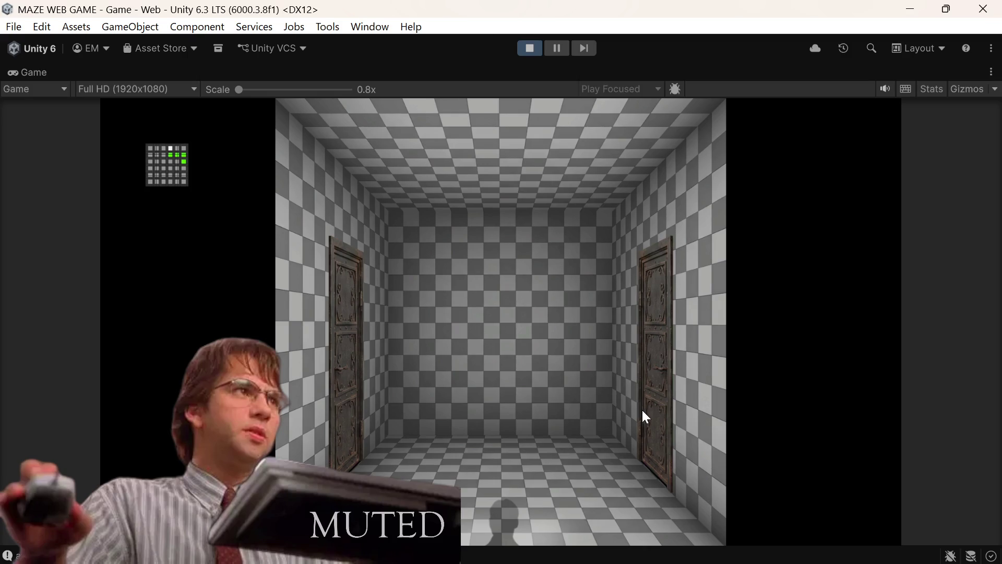
pyautogui.click(646, 406)
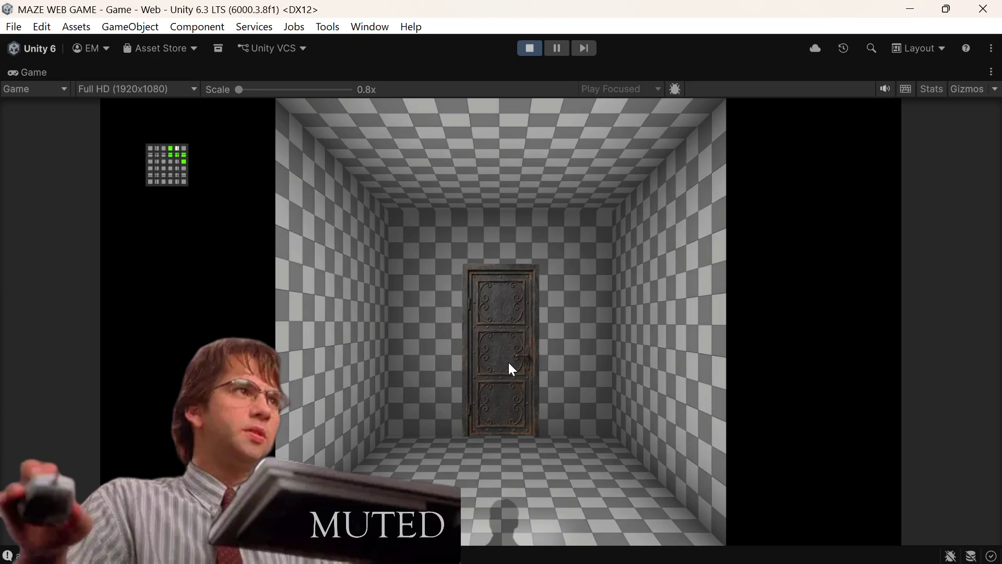
pyautogui.click(508, 363)
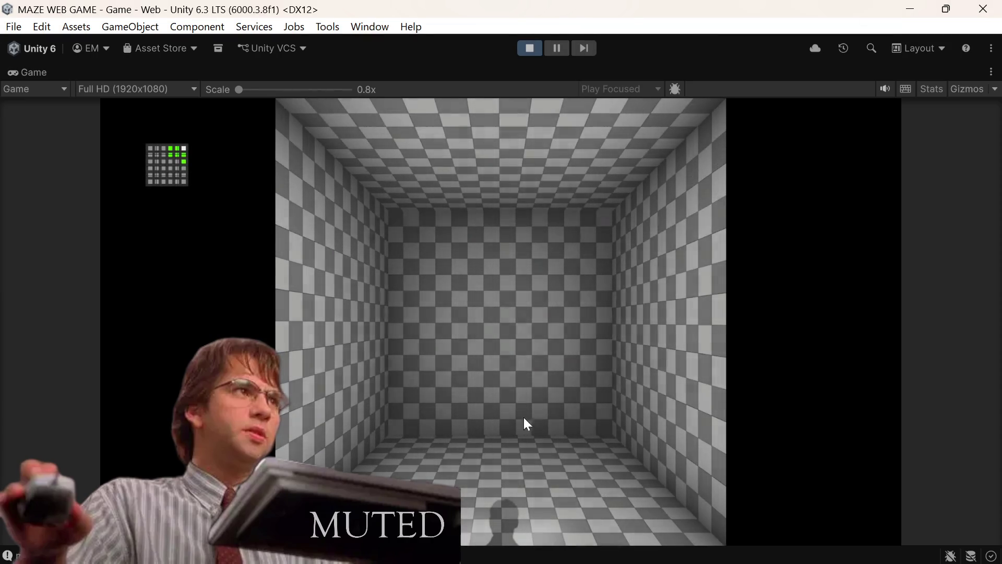
pyautogui.click(492, 524)
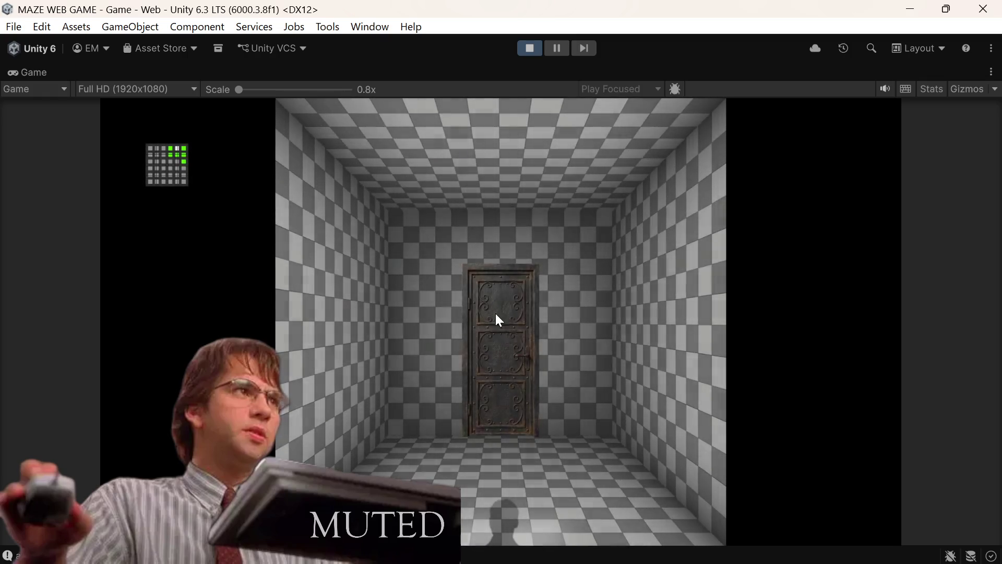
pyautogui.click(496, 310)
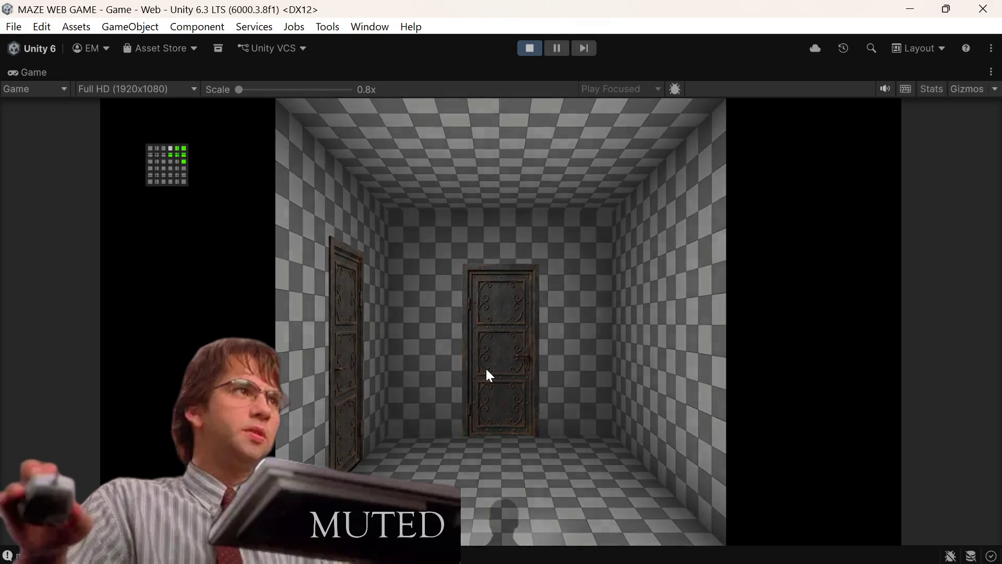
pyautogui.click(487, 370)
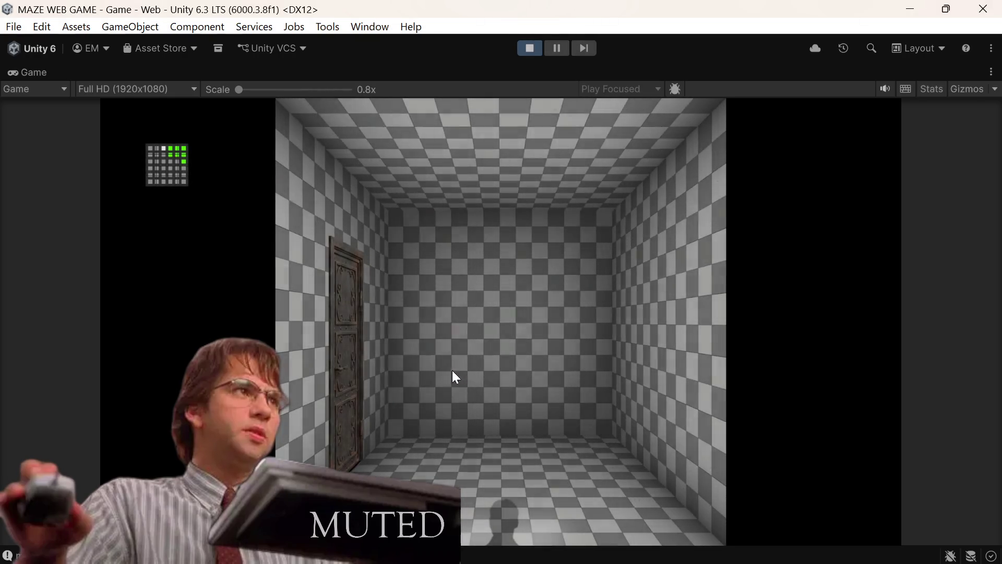
pyautogui.click(354, 369)
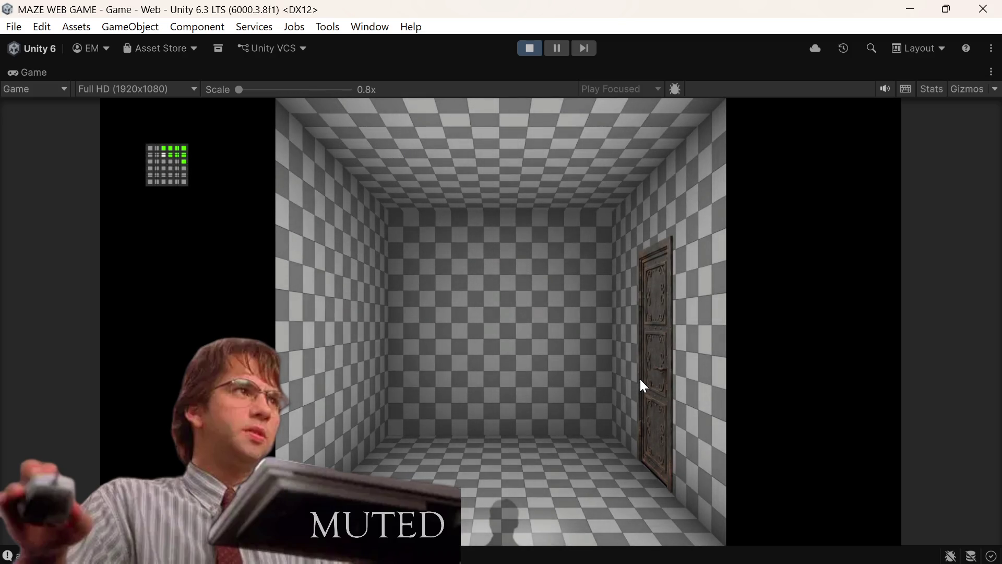
pyautogui.click(647, 373)
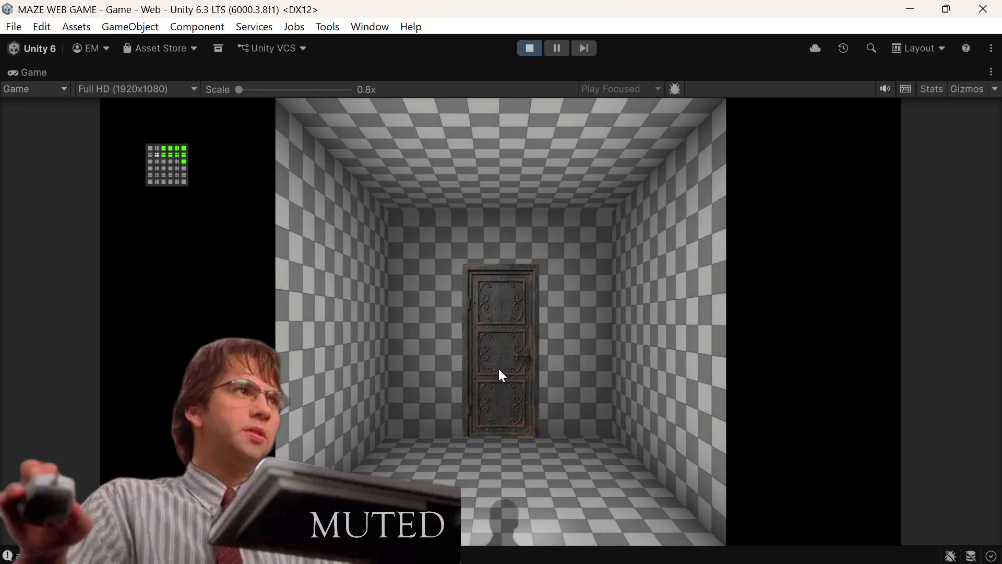
pyautogui.click(500, 373)
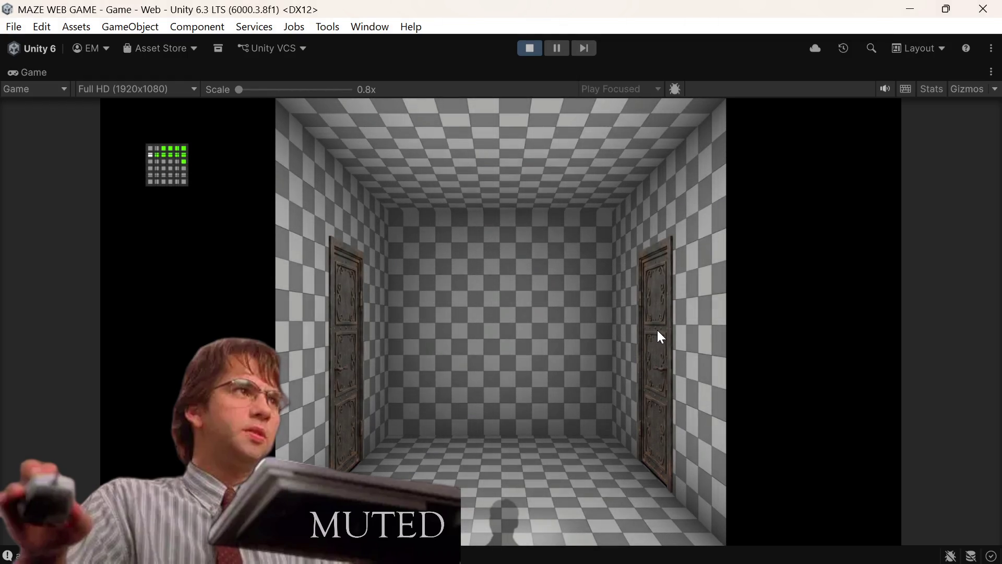
# Continue through another dozen doors, lighting more minimap cells green
pyautogui.click(658, 332)
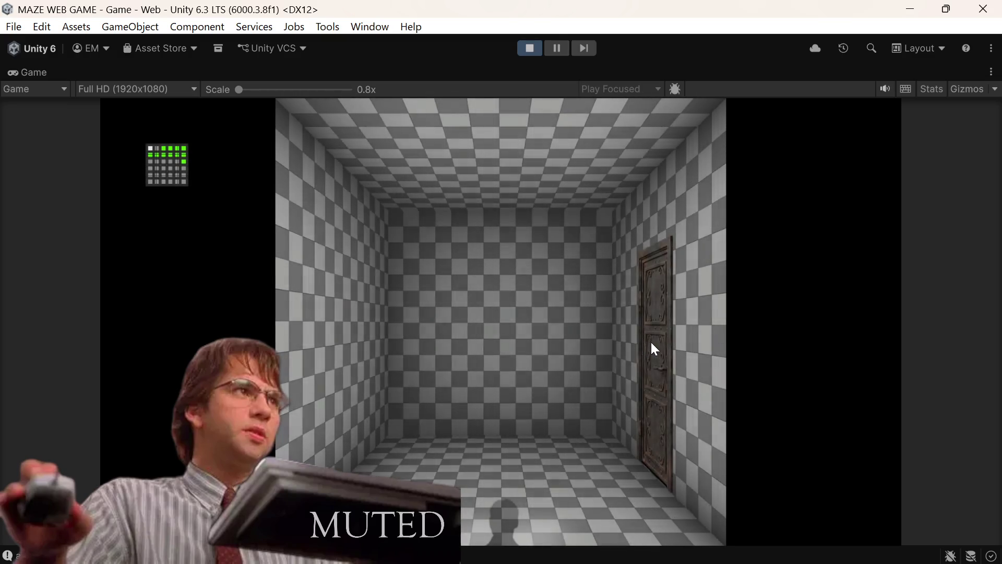
pyautogui.click(651, 343)
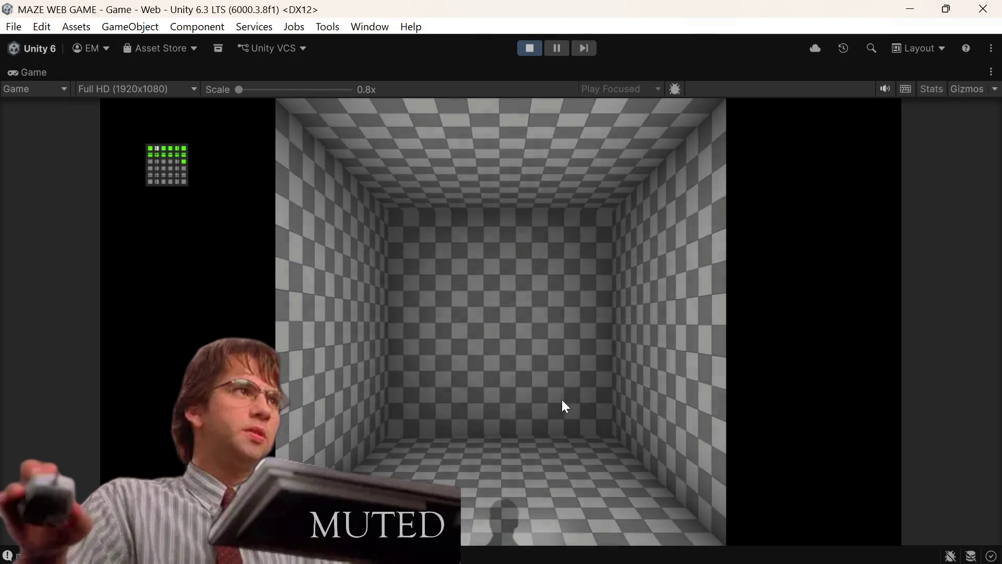
pyautogui.click(513, 520)
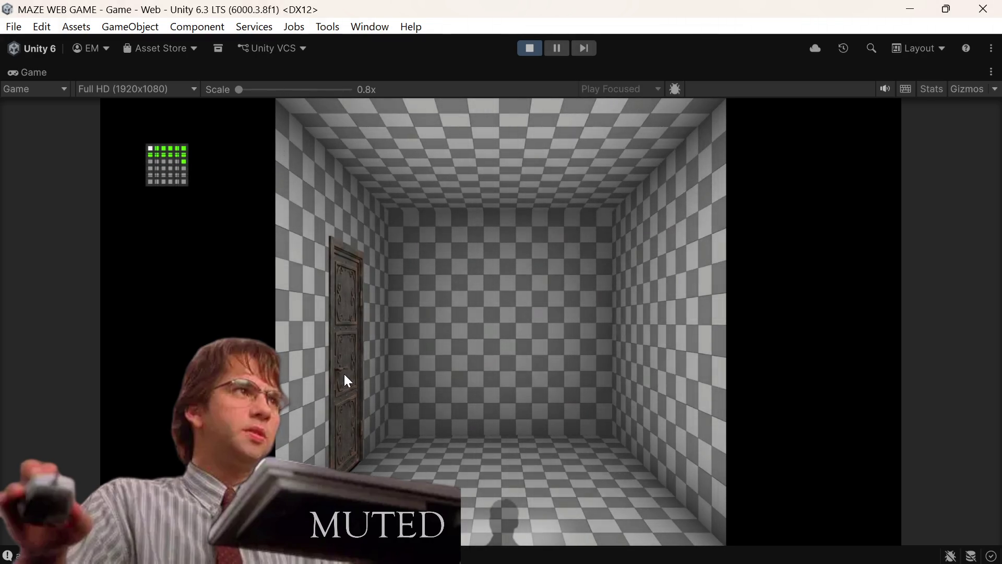
pyautogui.click(343, 374)
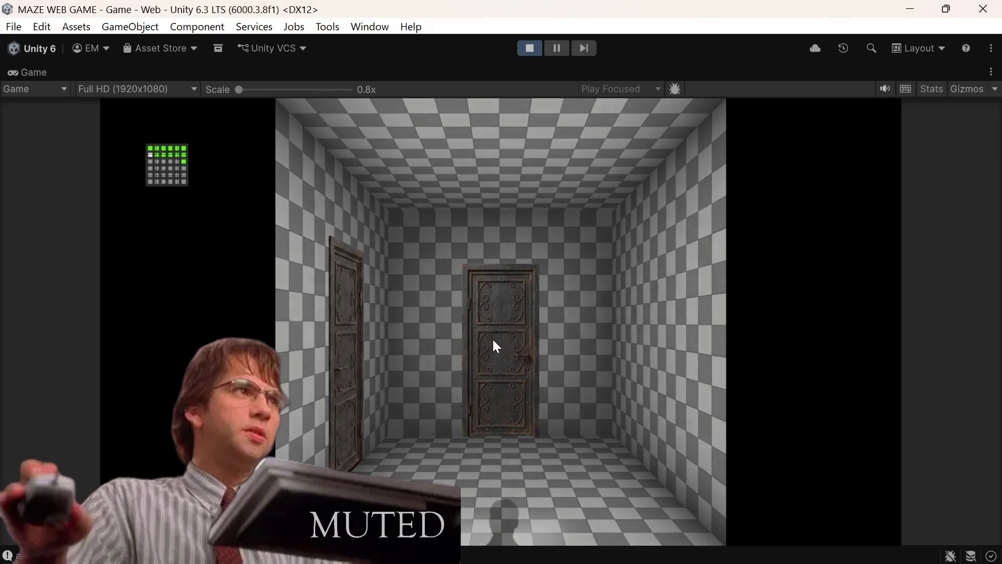
pyautogui.click(494, 342)
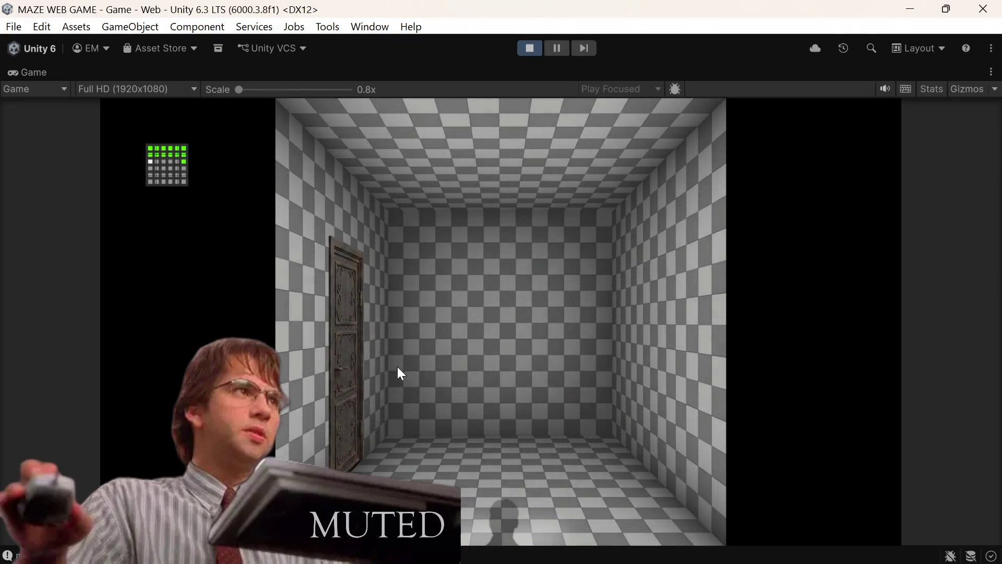
pyautogui.click(337, 388)
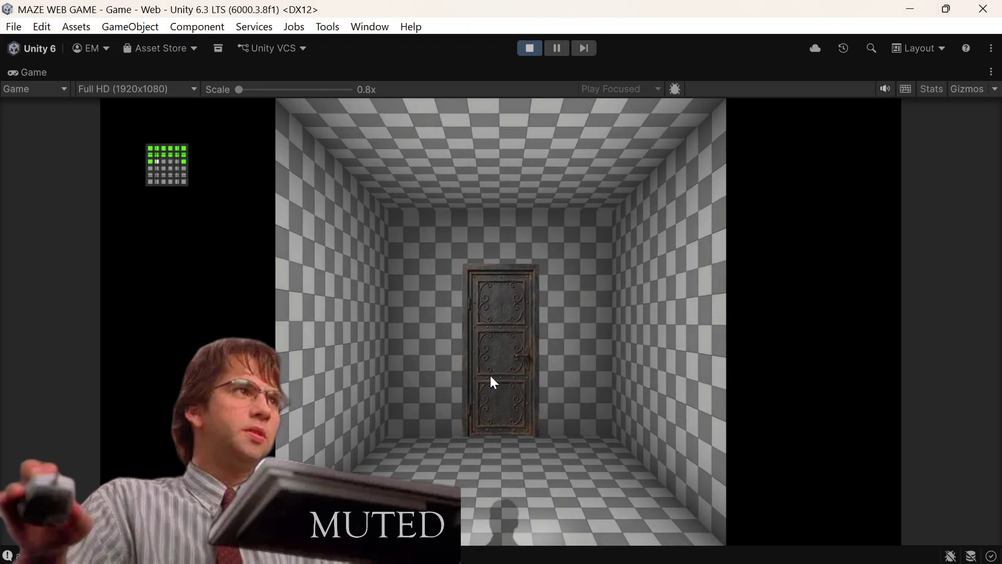
pyautogui.click(490, 375)
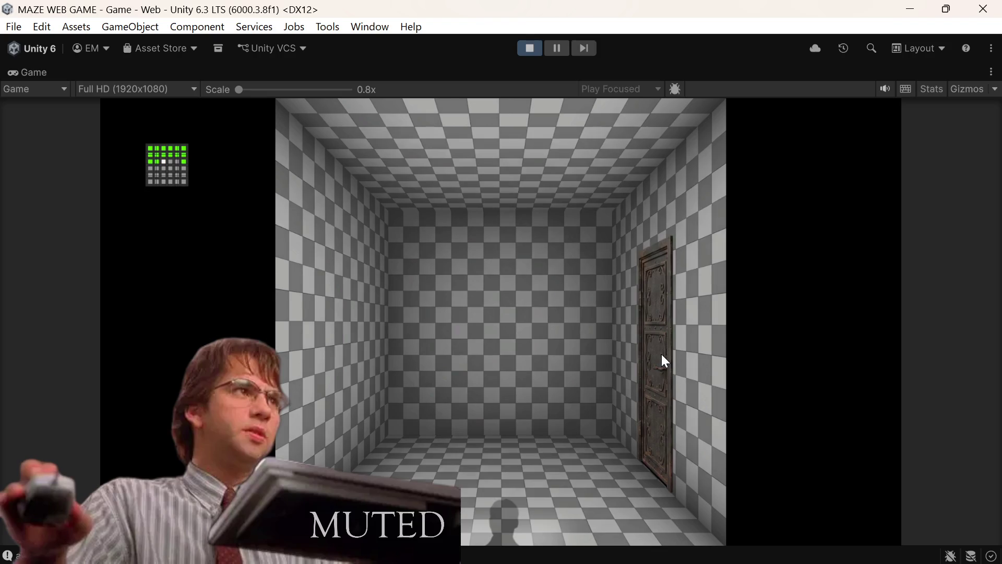
pyautogui.click(659, 357)
pyautogui.click(641, 369)
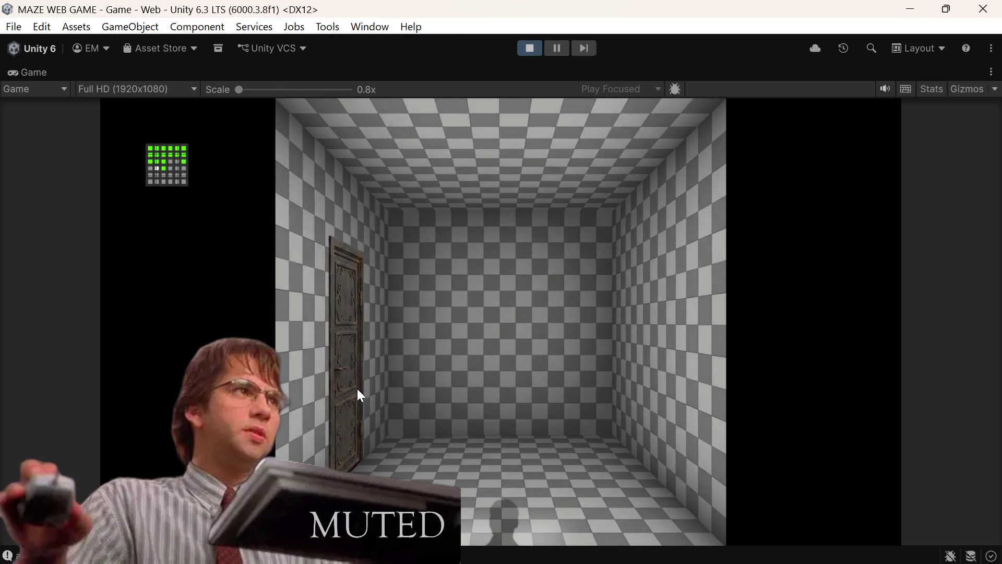
pyautogui.click(357, 390)
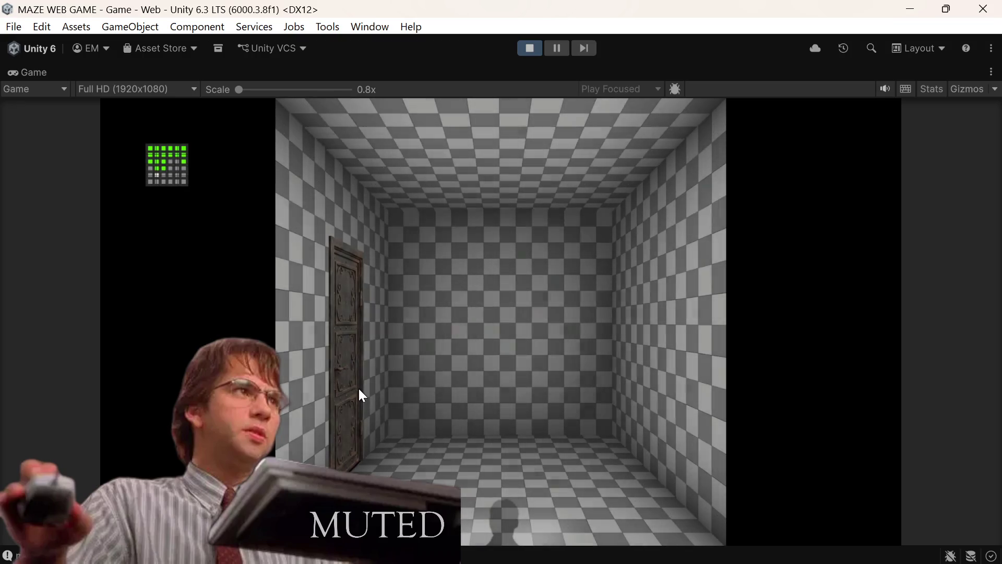
pyautogui.click(364, 388)
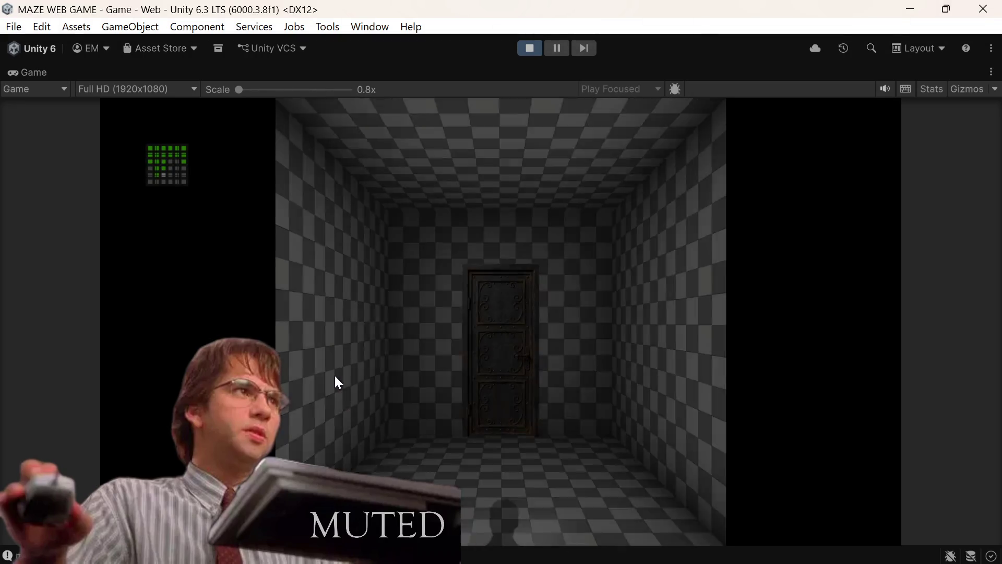
pyautogui.click(480, 367)
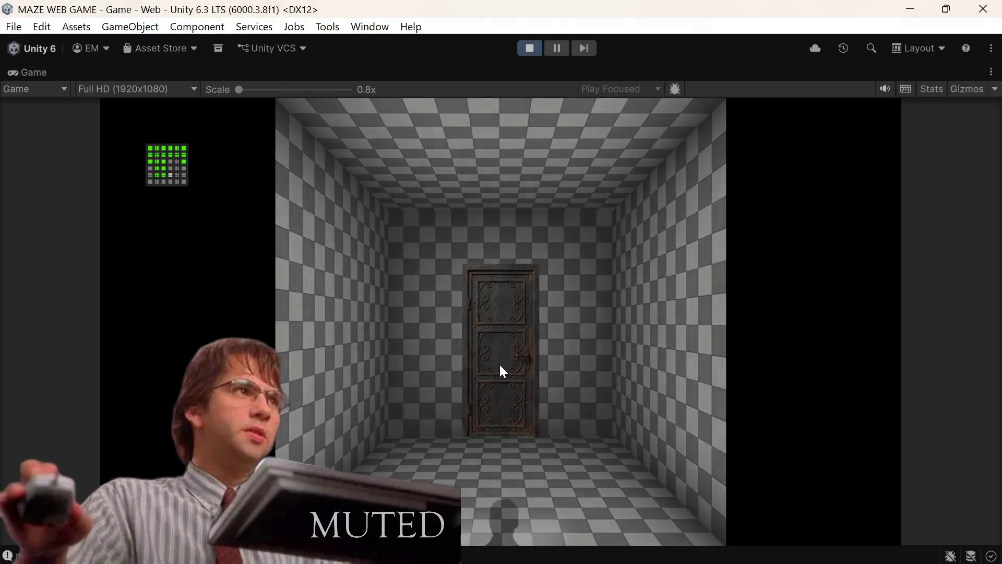
# Walk through ten more doors, moving left, right, ahead and between adjacent cells
pyautogui.click(501, 366)
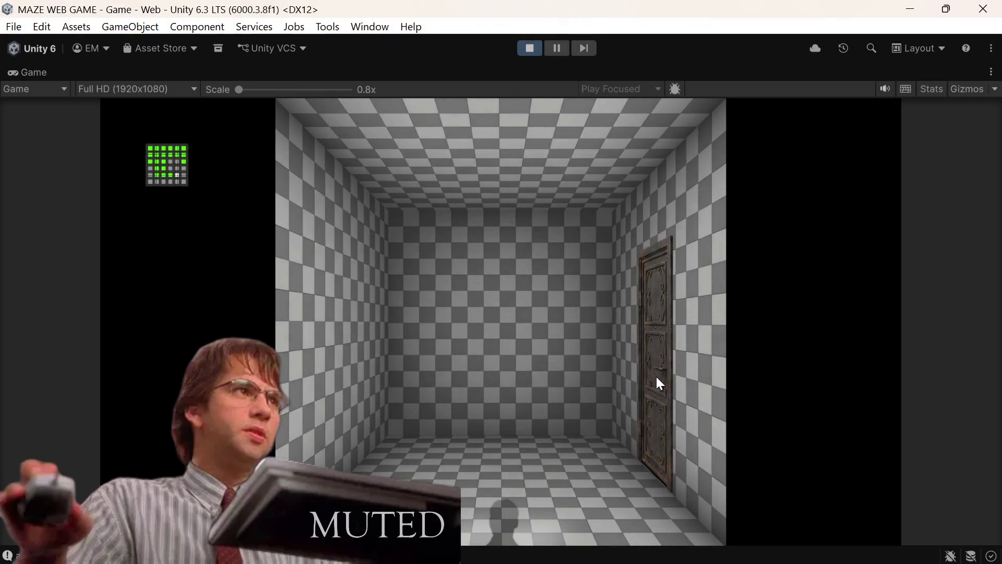
pyautogui.click(657, 377)
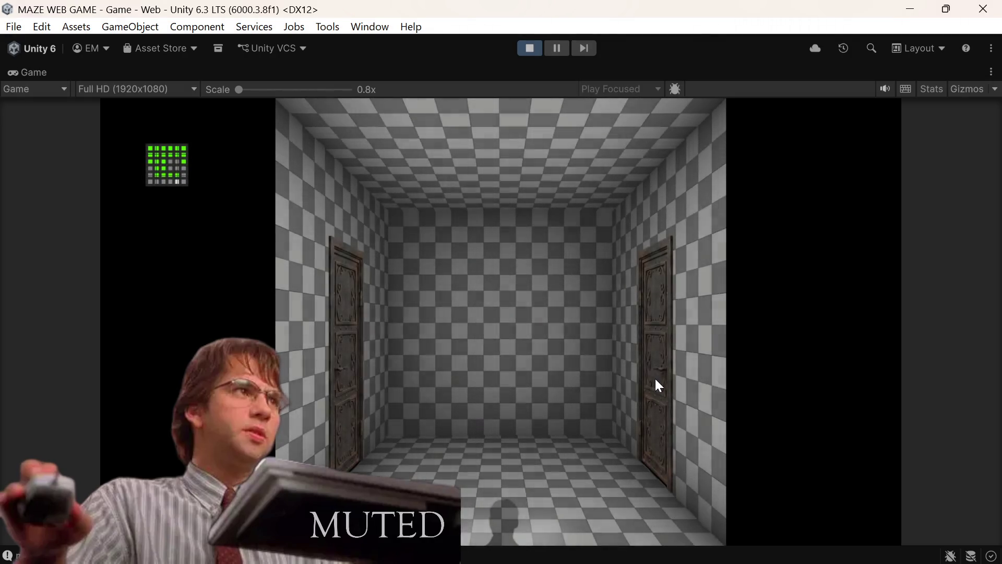
pyautogui.click(346, 361)
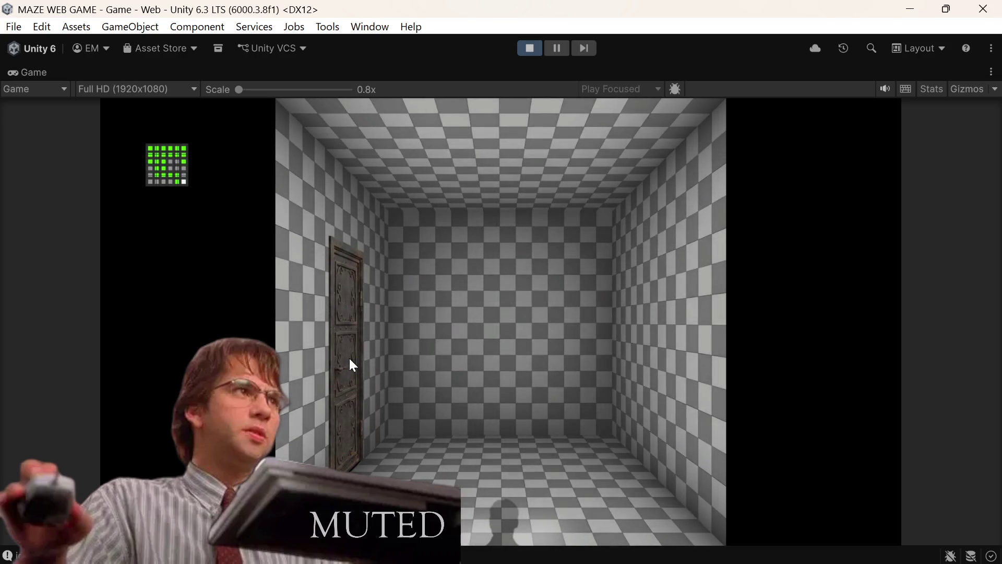
pyautogui.click(337, 344)
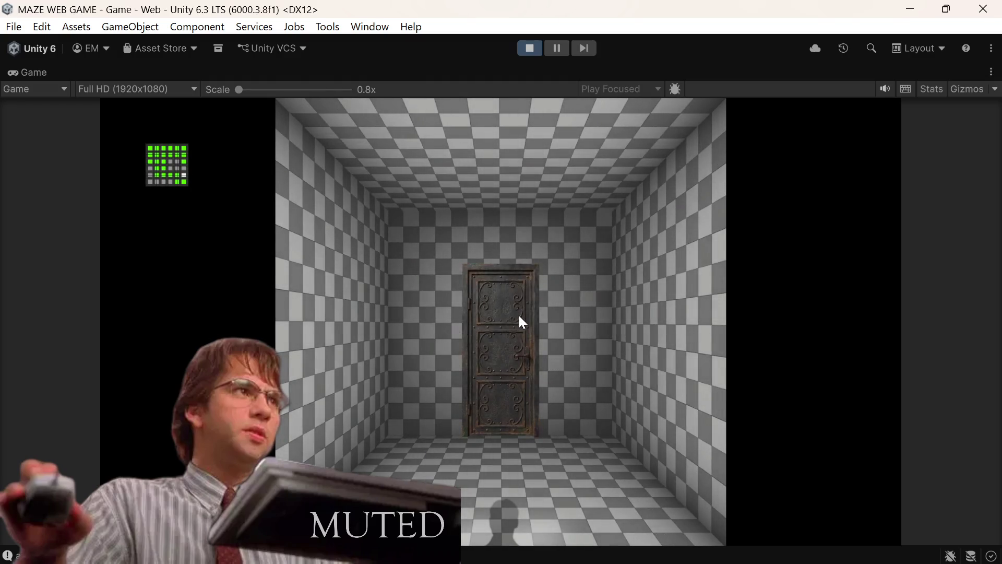
pyautogui.click(522, 321)
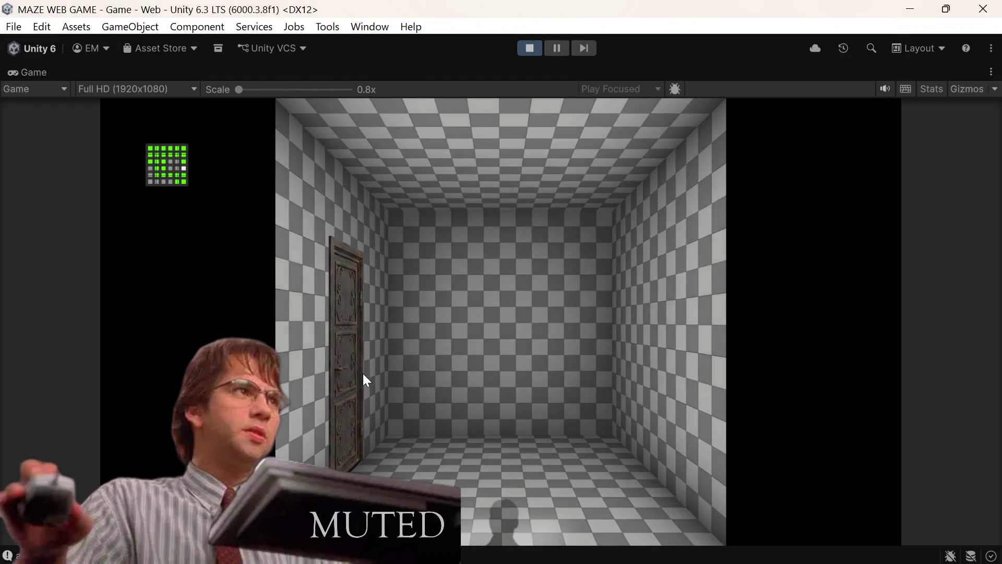
pyautogui.click(363, 374)
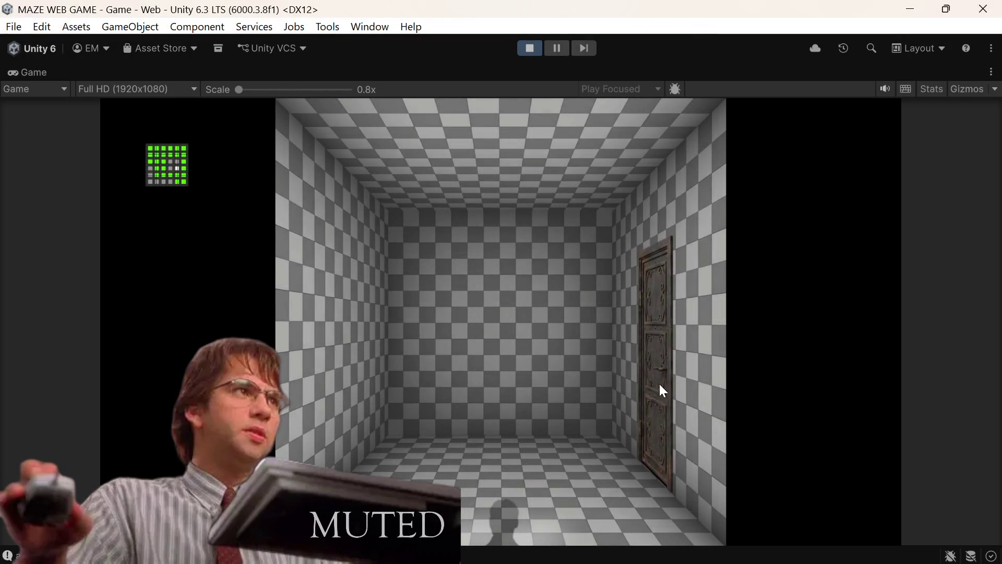
pyautogui.click(659, 384)
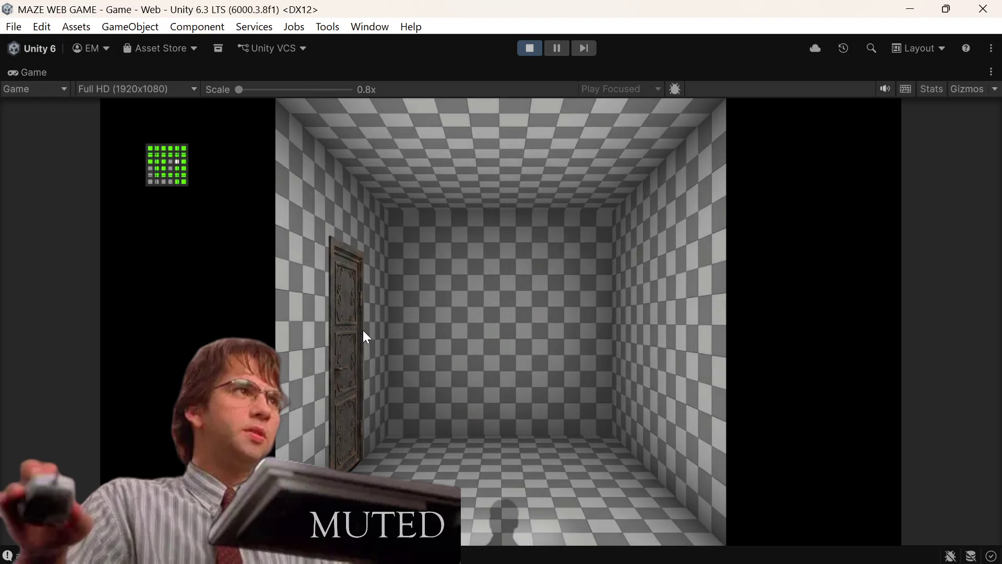
pyautogui.click(349, 329)
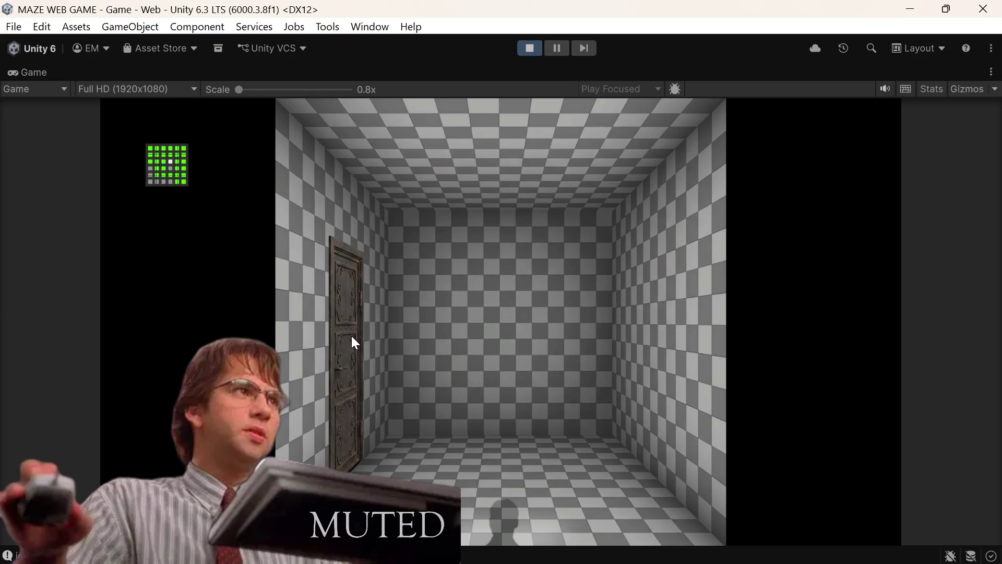
pyautogui.click(352, 337)
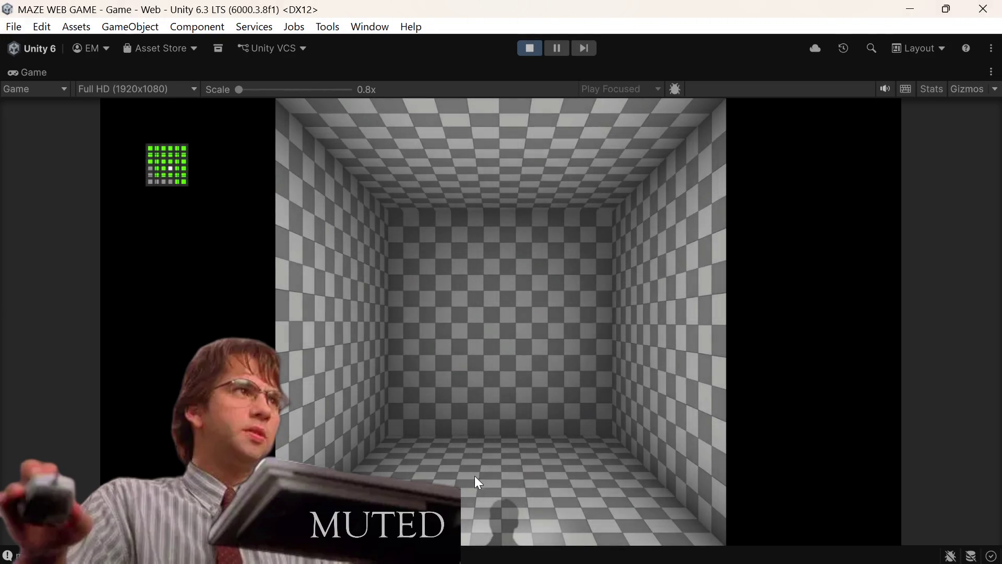
pyautogui.click(504, 508)
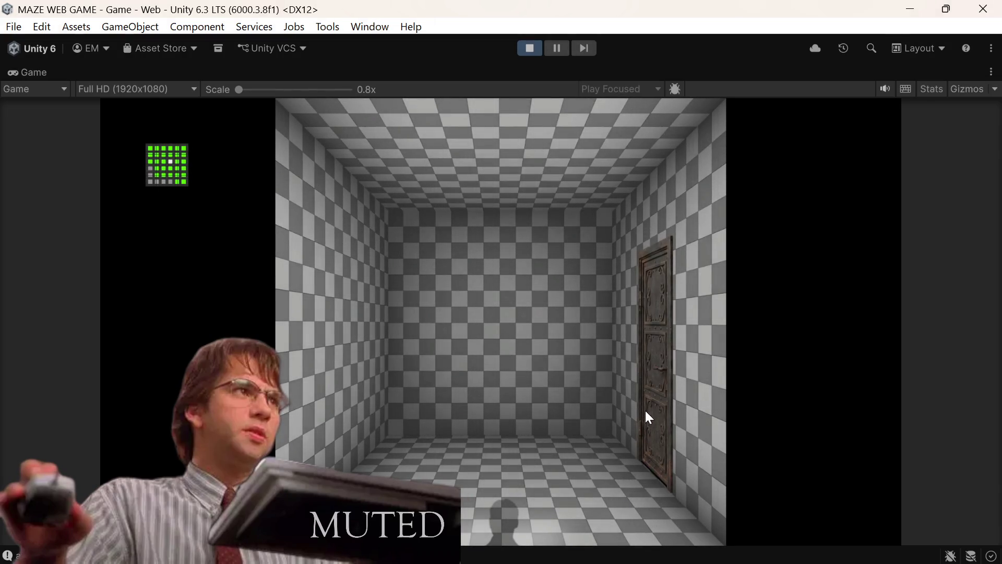
# Keep walking through doors until the whole minimap grid is lit green
pyautogui.click(652, 400)
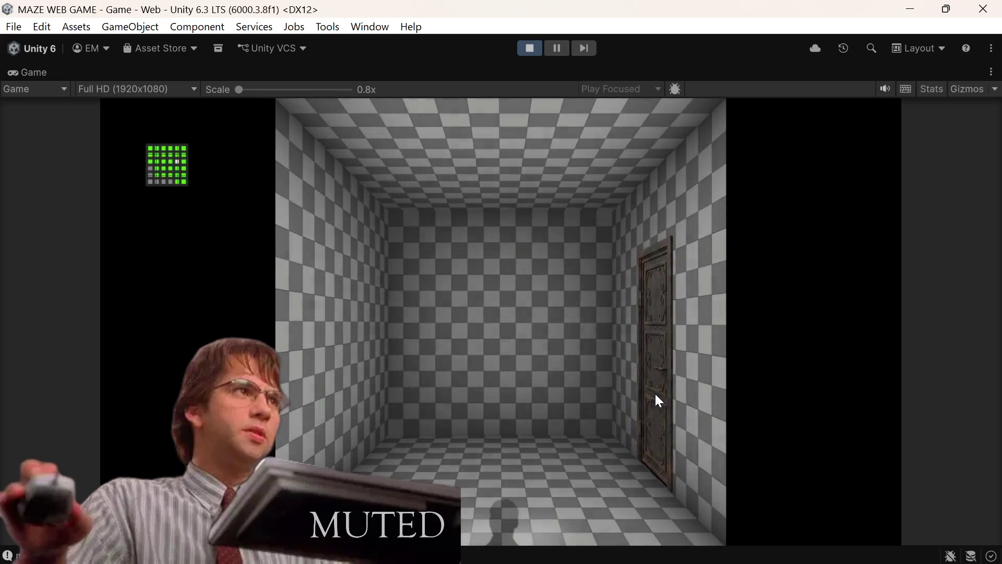
pyautogui.click(654, 402)
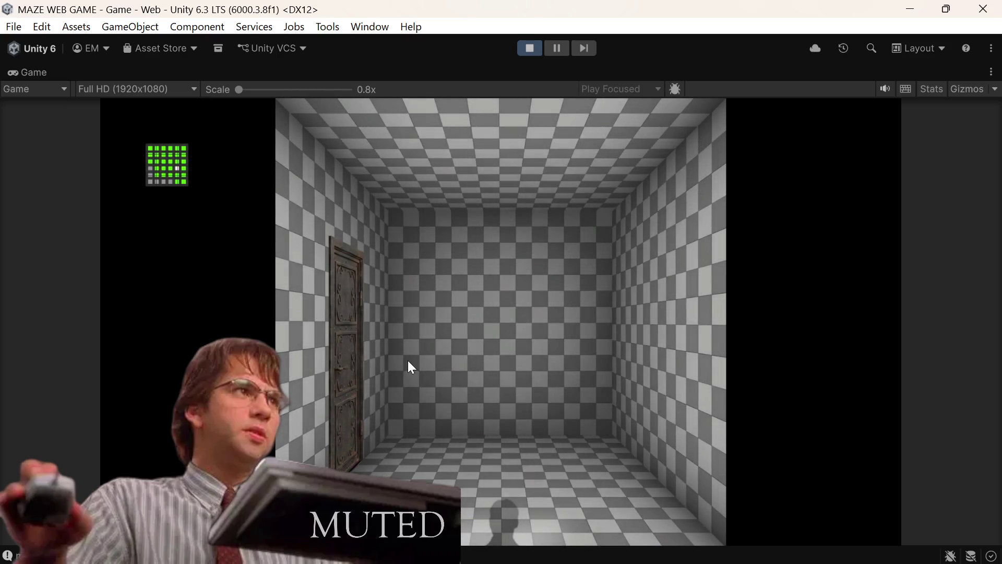
pyautogui.click(344, 345)
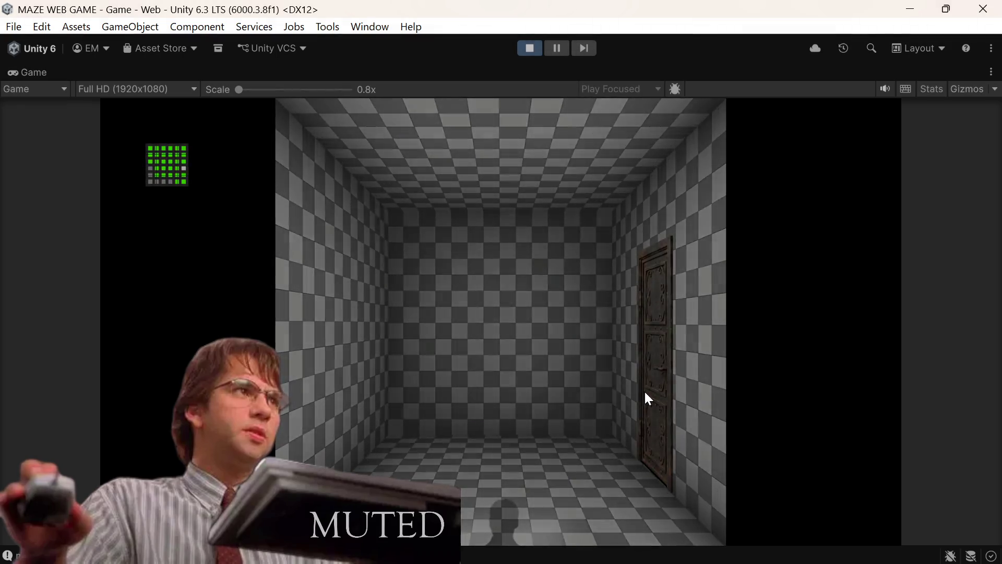
pyautogui.click(648, 398)
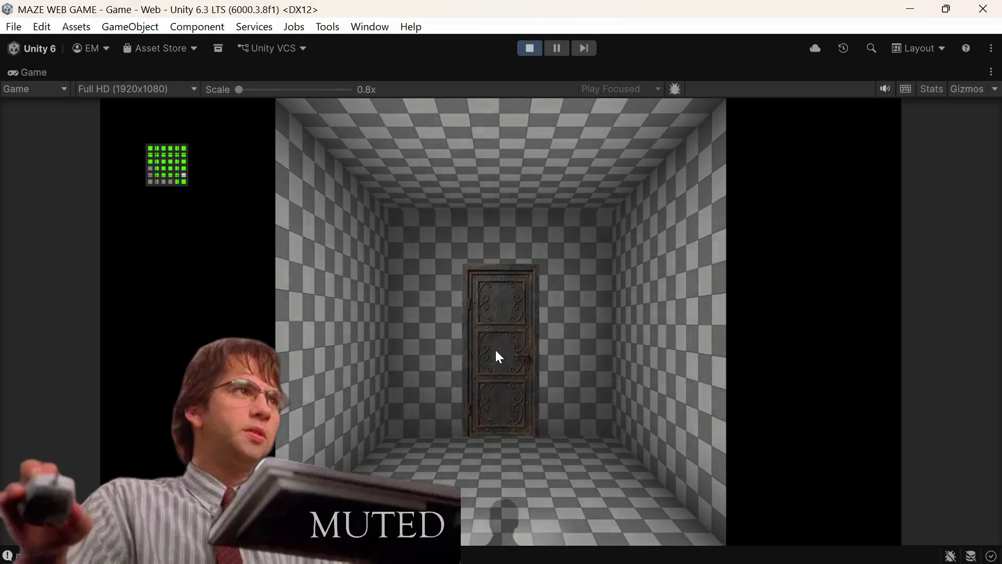
pyautogui.click(496, 351)
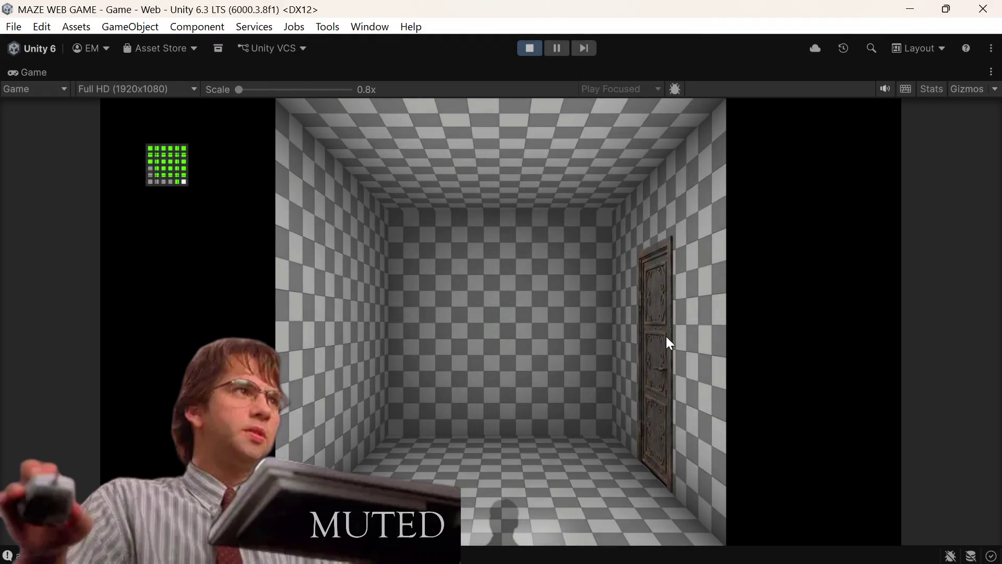
pyautogui.click(667, 338)
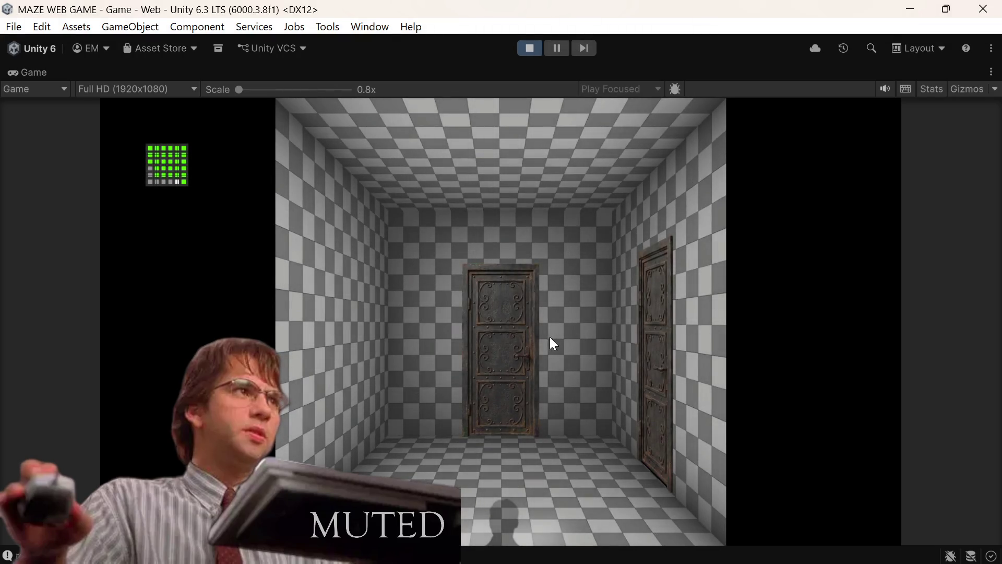
pyautogui.click(492, 339)
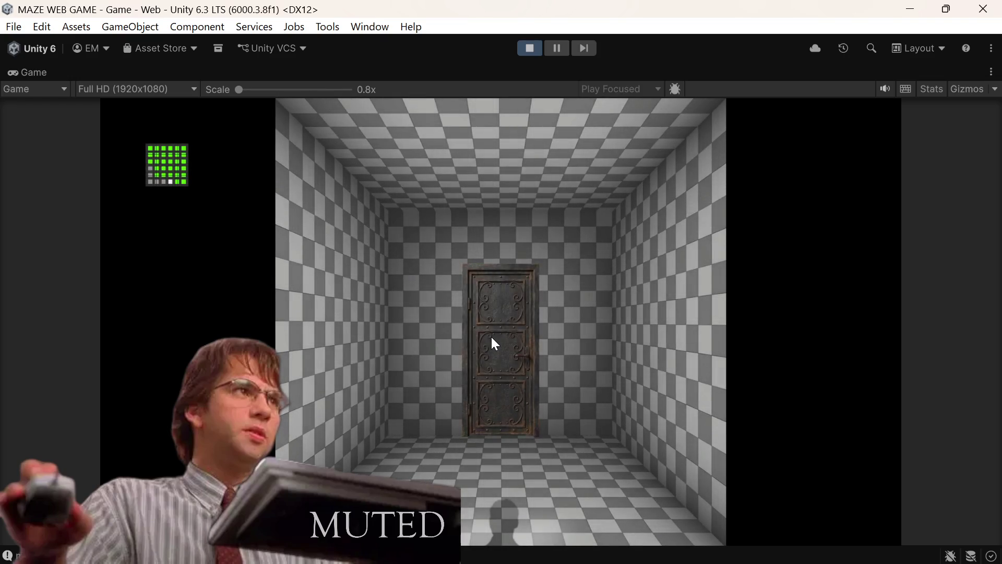
pyautogui.click(491, 338)
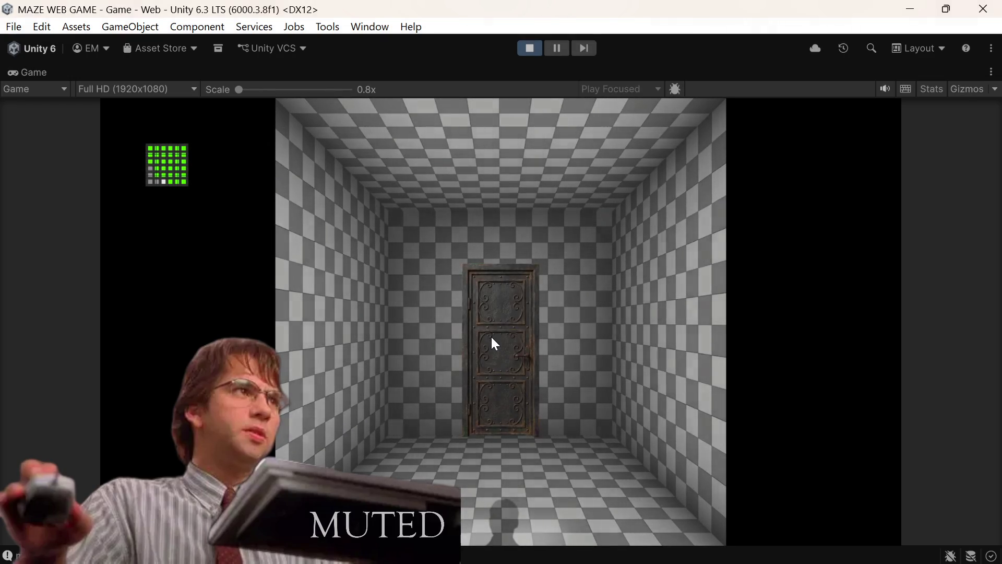
pyautogui.click(492, 338)
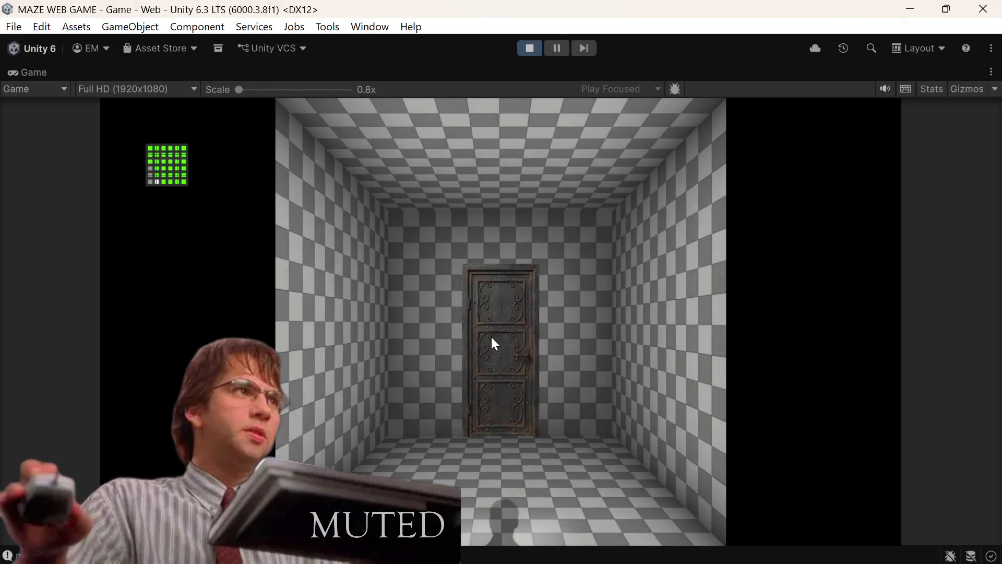
pyautogui.click(492, 338)
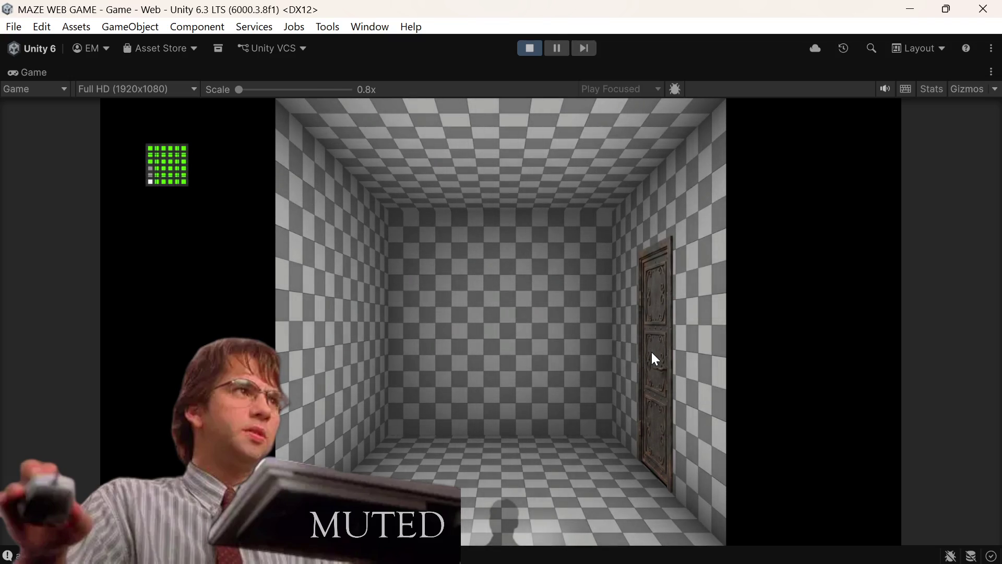
pyautogui.click(651, 353)
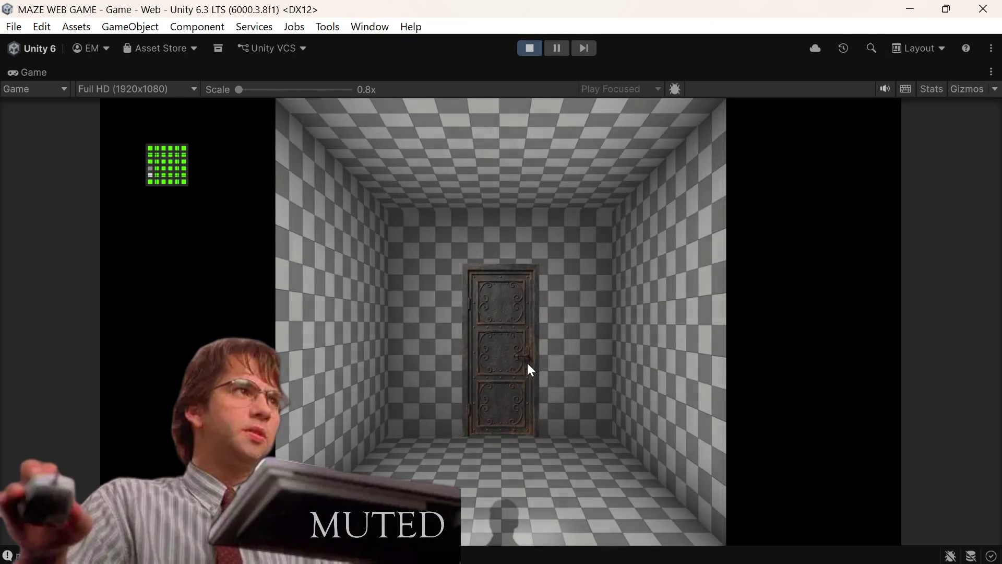
# Enter the table room, stop Play mode, and widen the Game view
pyautogui.click(504, 363)
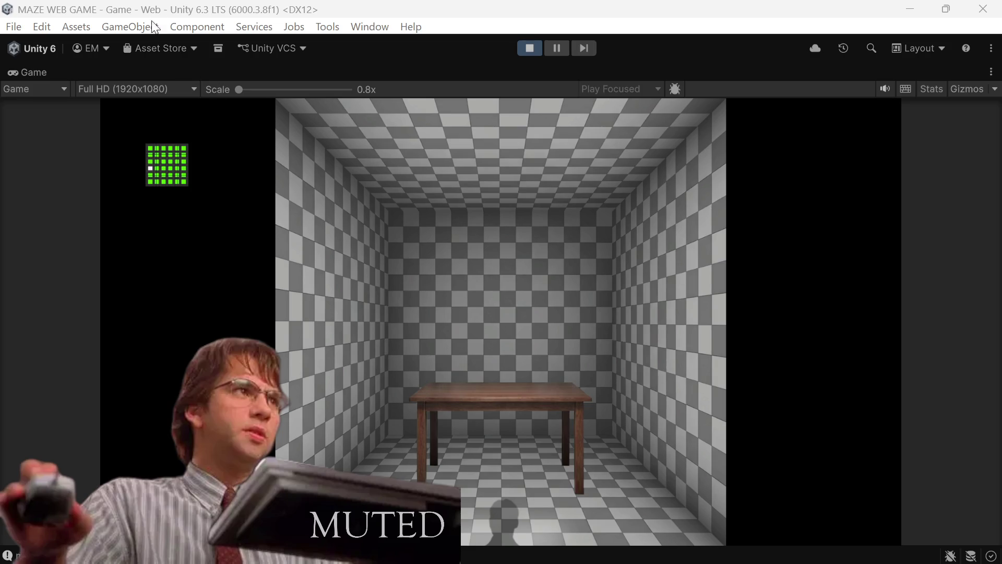
pyautogui.click(531, 46)
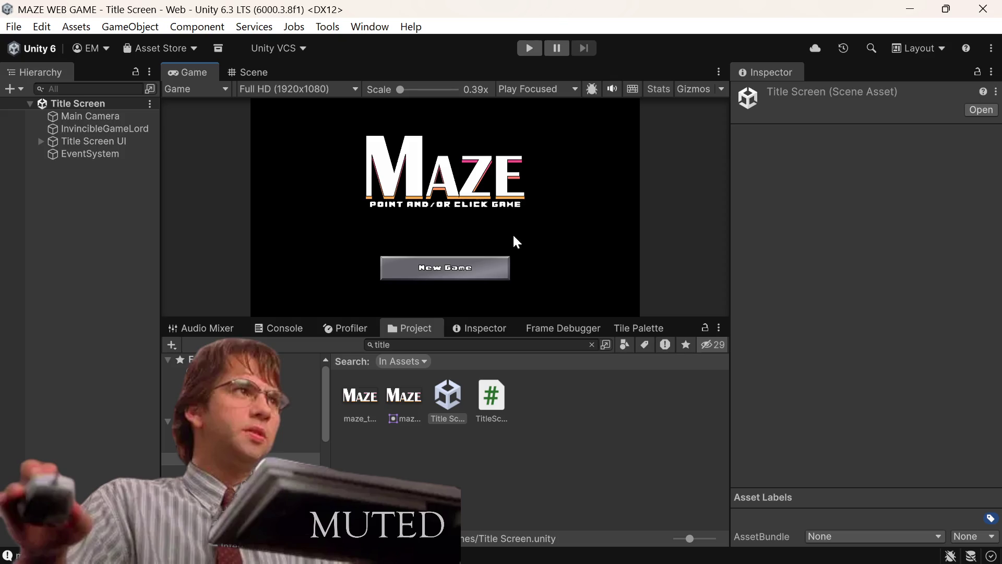
pyautogui.moveTo(732, 237)
pyautogui.mouseDown()
pyautogui.moveTo(800, 199)
pyautogui.moveTo(818, 201)
pyautogui.mouseUp()
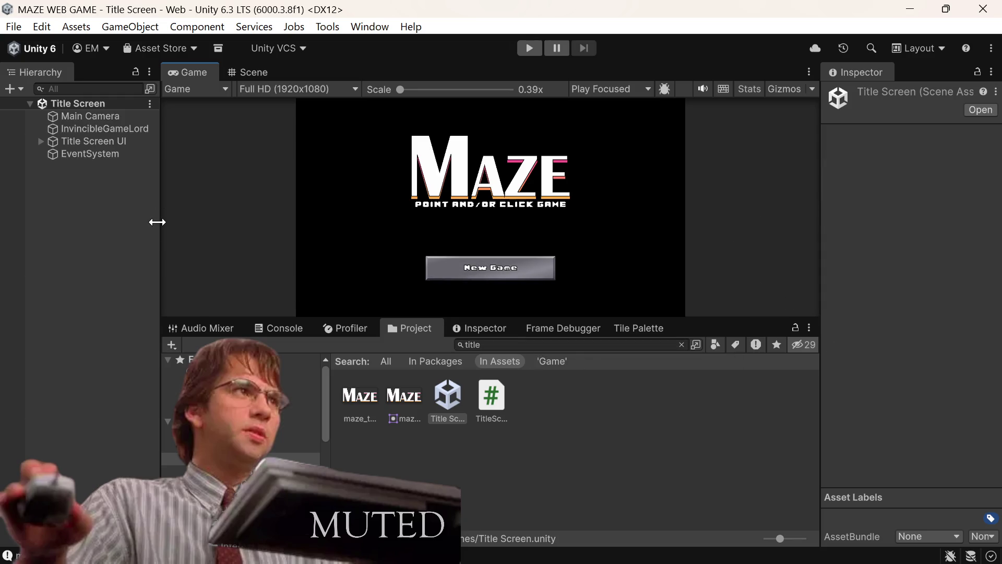
# Widen the Hierarchy, search the Project for 'game', and open the Game scene
pyautogui.moveTo(158, 221); pyautogui.dragTo(196, 222)
pyautogui.click(517, 345)
pyautogui.write('game')
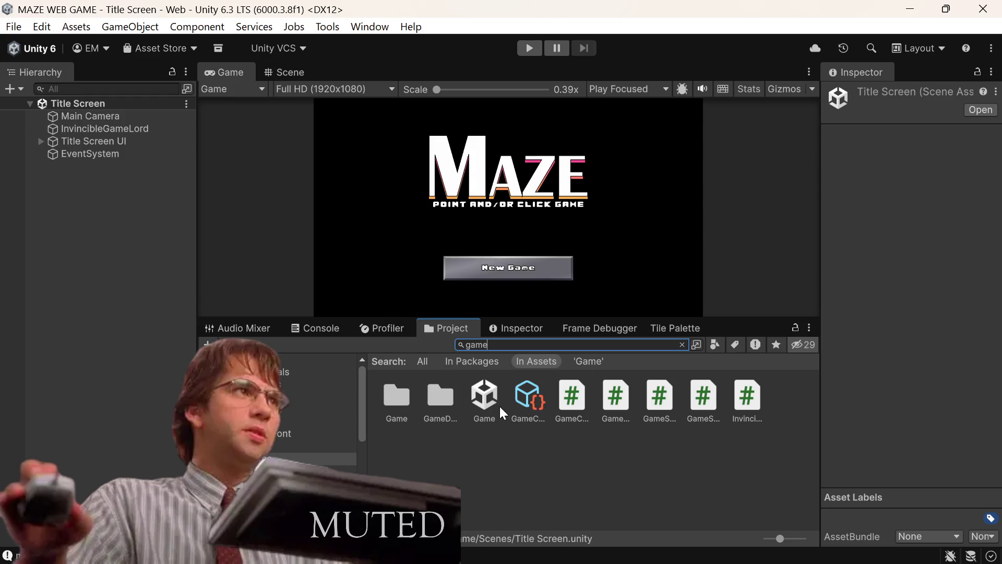
pyautogui.click(483, 410)
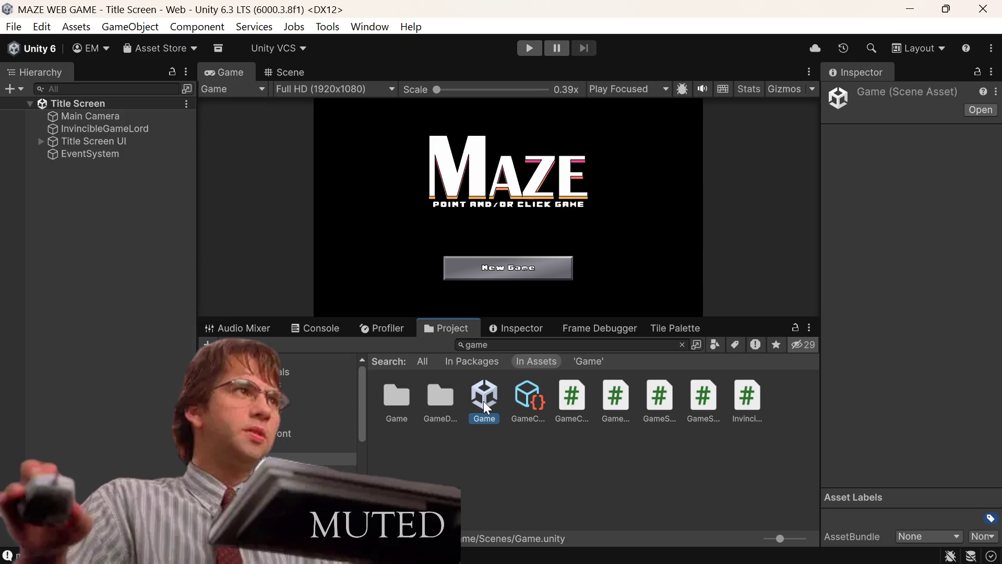
pyautogui.moveTo(485, 408)
pyautogui.mouseDown()
pyautogui.moveTo(141, 276)
pyautogui.moveTo(501, 235)
pyautogui.moveTo(485, 398)
pyautogui.mouseUp()
pyautogui.doubleClick(479, 395)
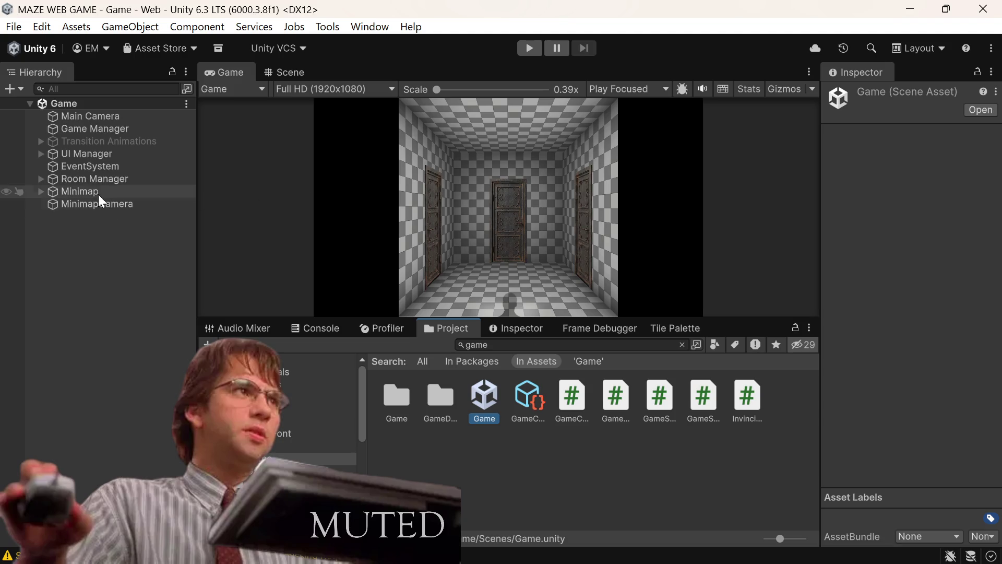
# Re-enable the End Screen under UI Manager so its CONGRATULATIONS! panel shows, and expand its Container
pyautogui.click(39, 155)
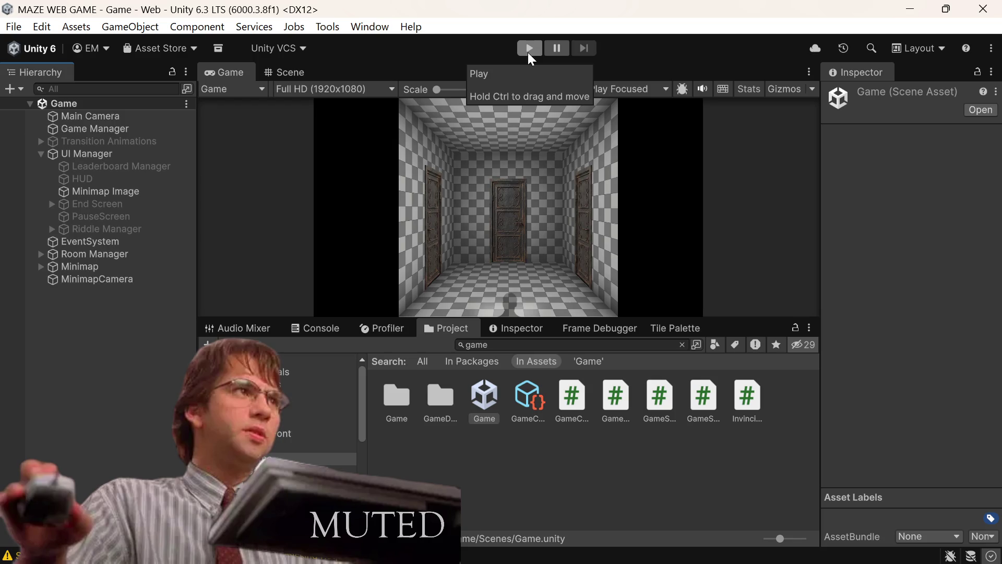
pyautogui.hotkey('ctrl', 'z')
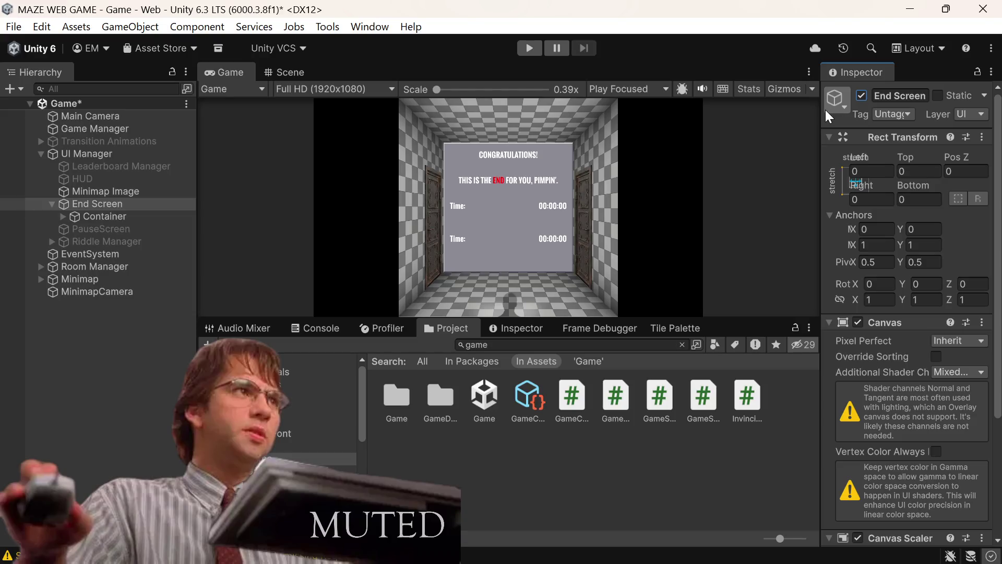
pyautogui.moveTo(822, 111)
pyautogui.mouseDown()
pyautogui.moveTo(794, 127)
pyautogui.moveTo(823, 143)
pyautogui.moveTo(734, 158)
pyautogui.moveTo(719, 174)
pyautogui.mouseUp()
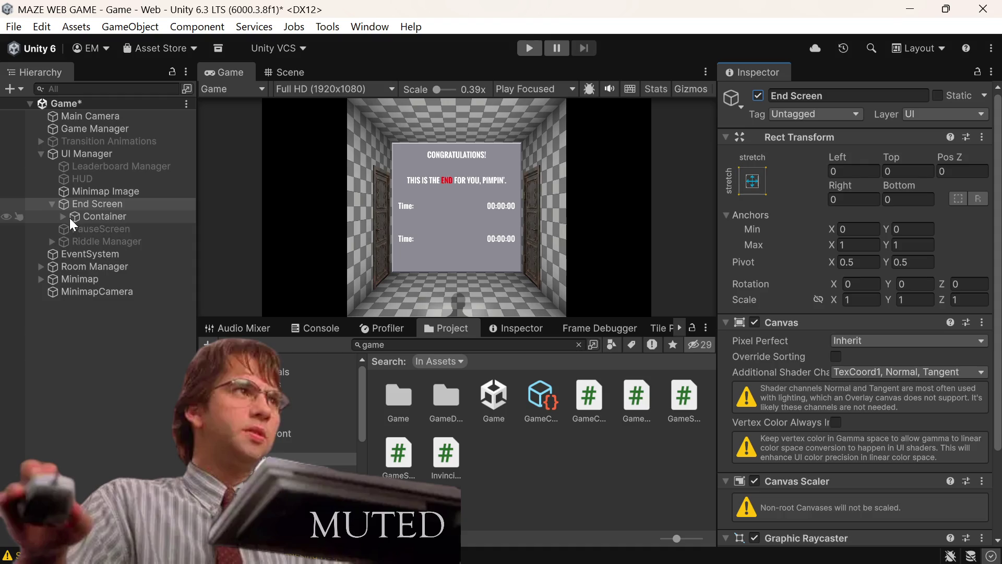
pyautogui.click(63, 216)
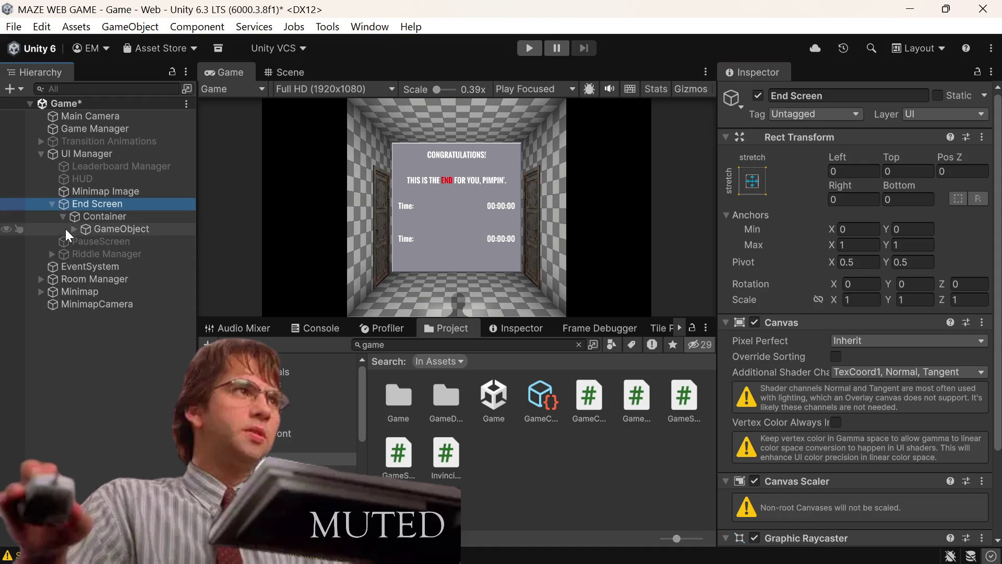
# Rename the Riddle Headings (1) object inside Container's GameObject to Subheading
pyautogui.click(112, 230)
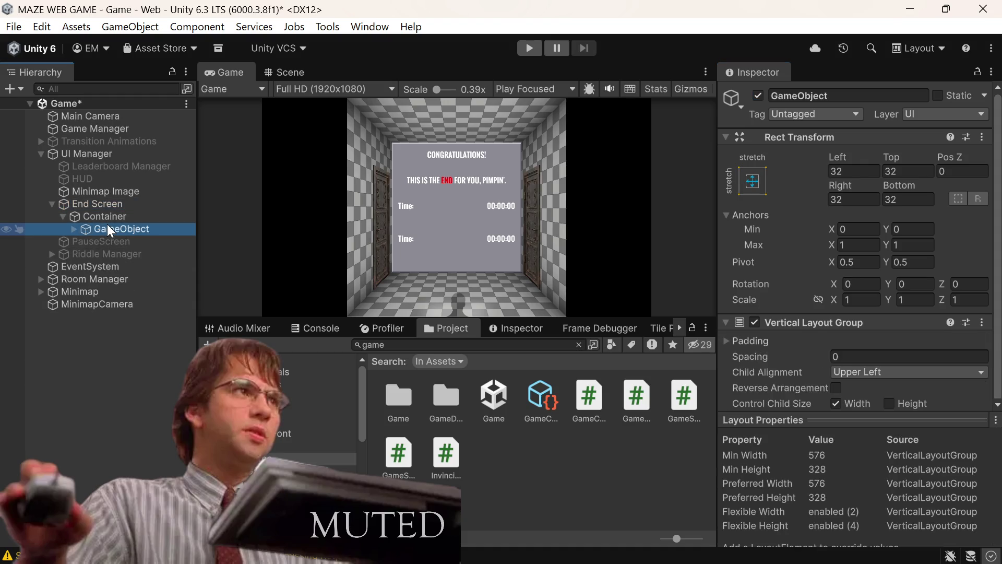
pyautogui.click(75, 230)
pyautogui.click(144, 255)
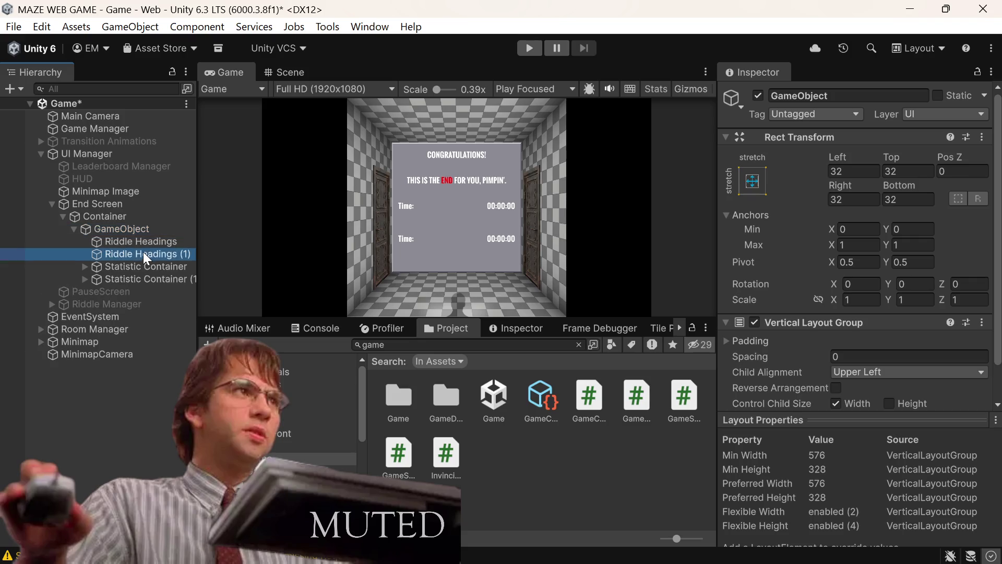
pyautogui.click(901, 98)
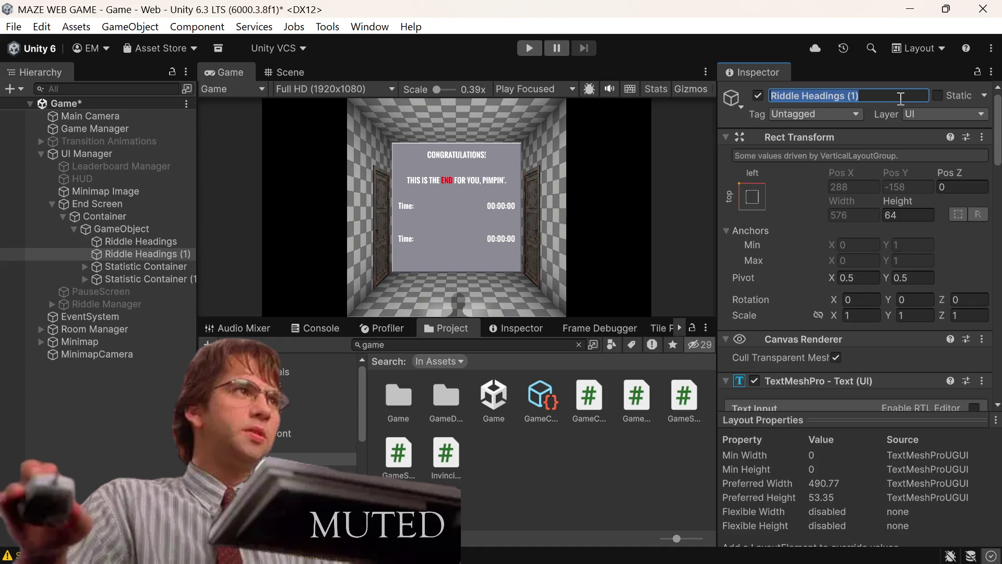
pyautogui.press('BackSpace')
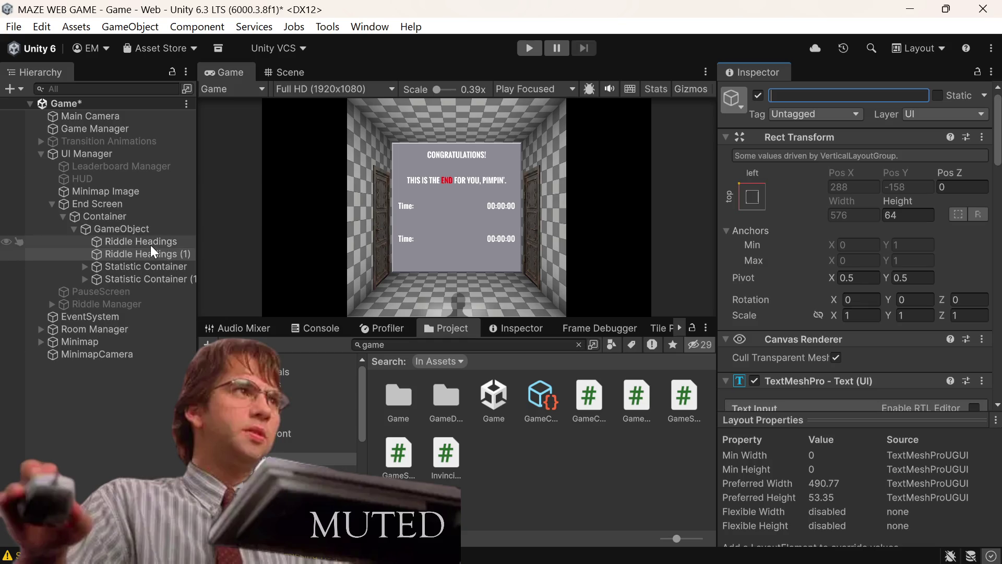
pyautogui.write('Sub')
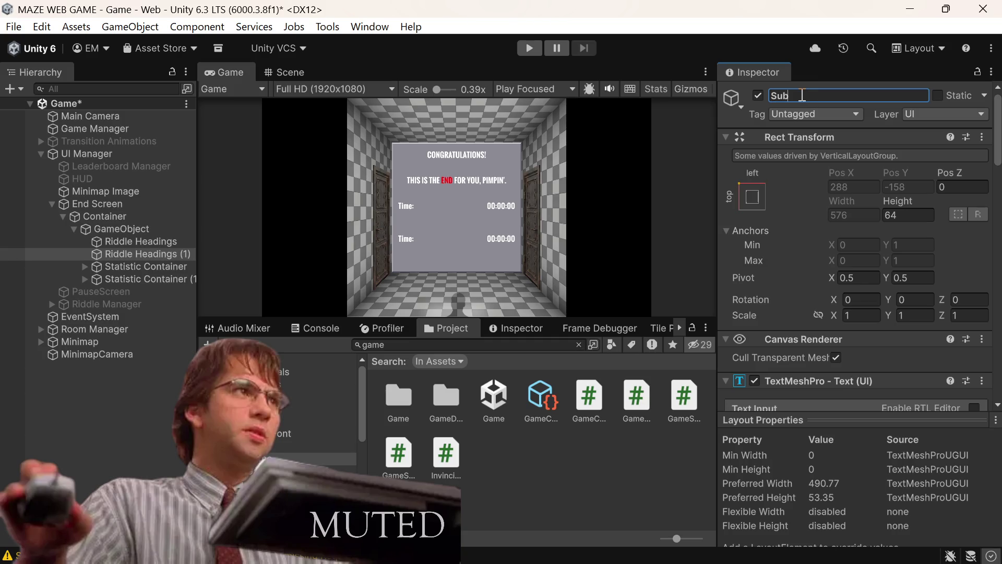
pyautogui.write('heading')
pyautogui.press('Return')
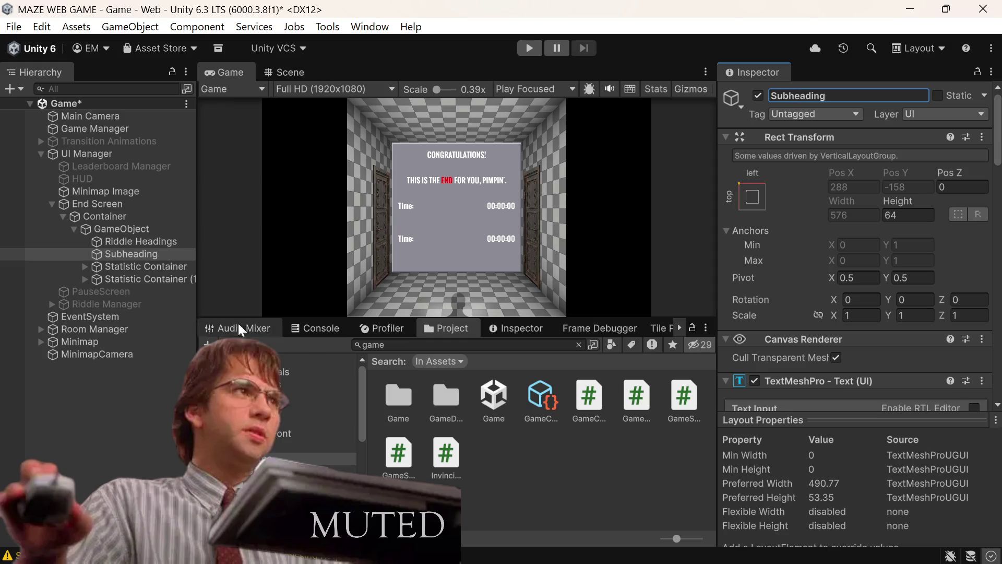
# Rename Riddle Headings to Riddle Heading and save the Game scene
pyautogui.click(164, 243)
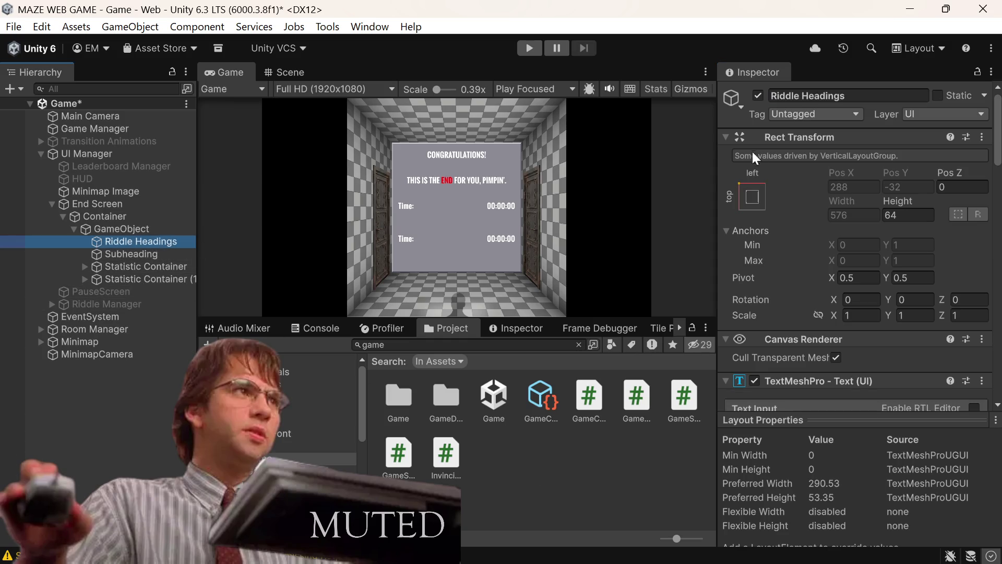
pyautogui.click(882, 97)
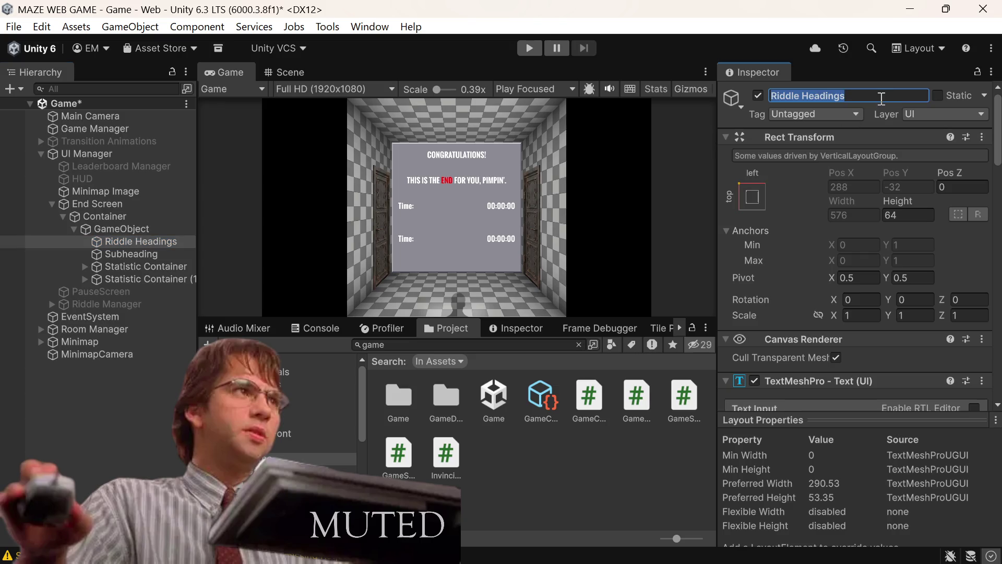
pyautogui.click(881, 96)
pyautogui.press('BackSpace')
pyautogui.hotkey('ctrl', 's')
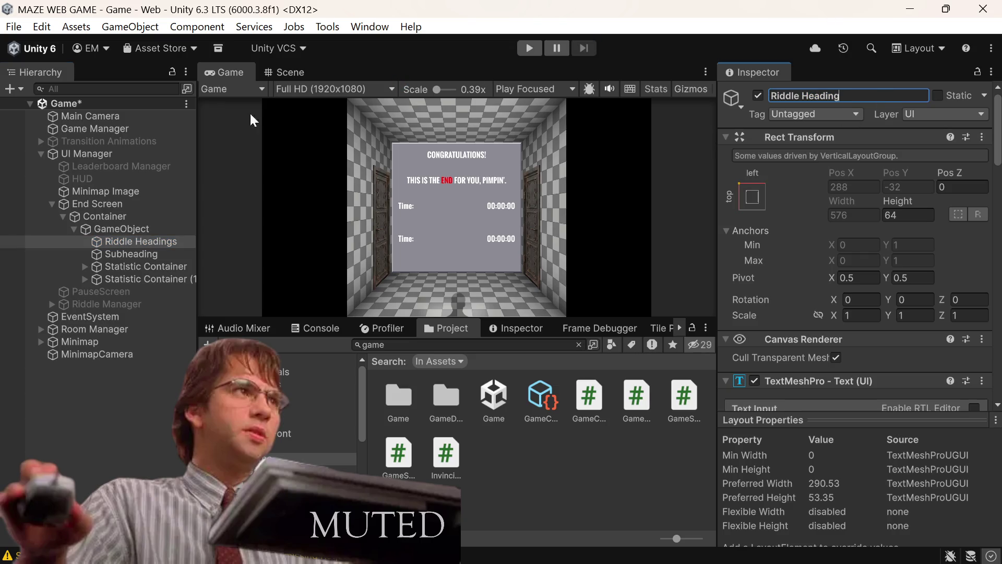
# Expand Riddle Manager and its Container to select the Riddle Headings object
pyautogui.click(45, 303)
pyautogui.click(52, 305)
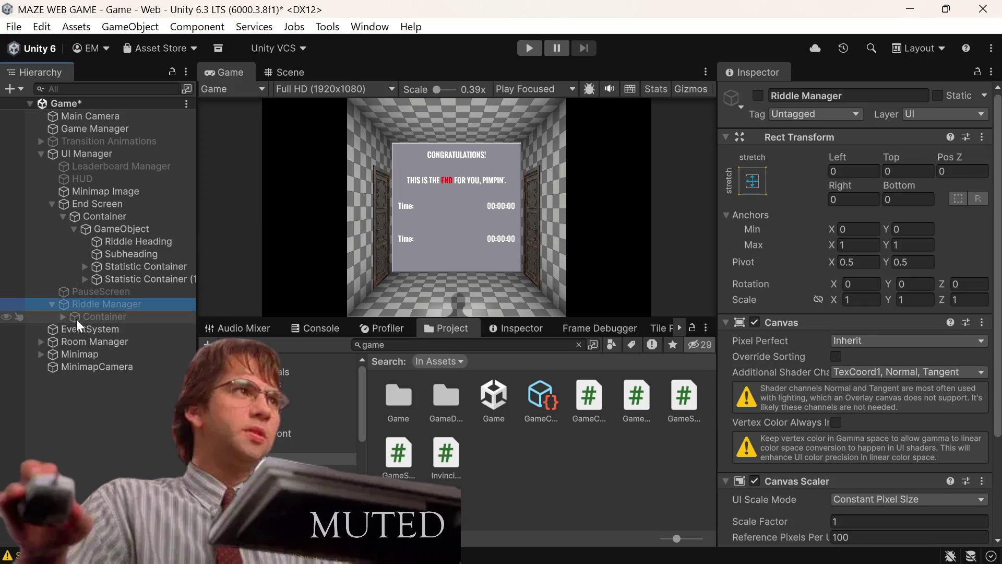
pyautogui.click(62, 316)
pyautogui.click(155, 342)
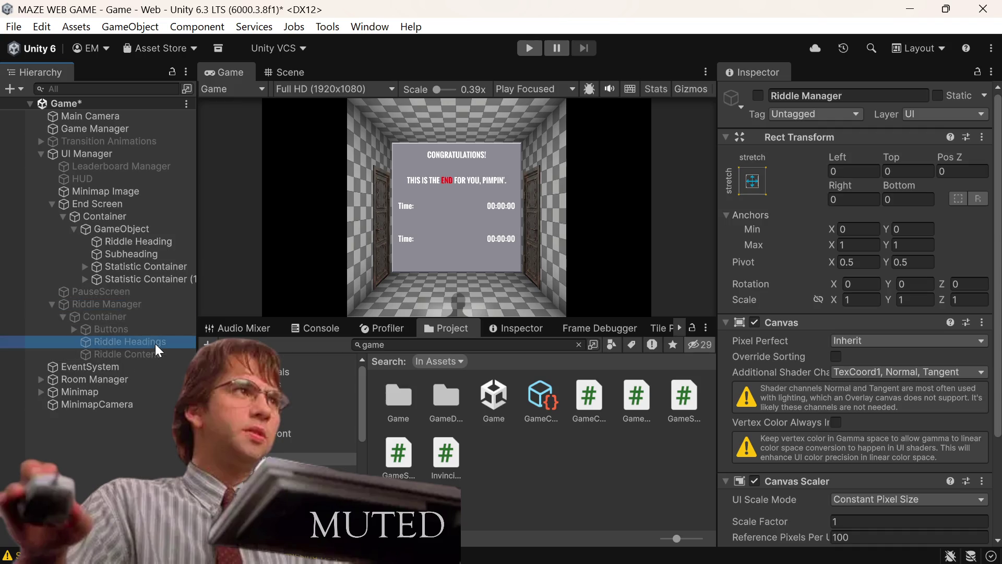
pyautogui.rightClick(156, 345)
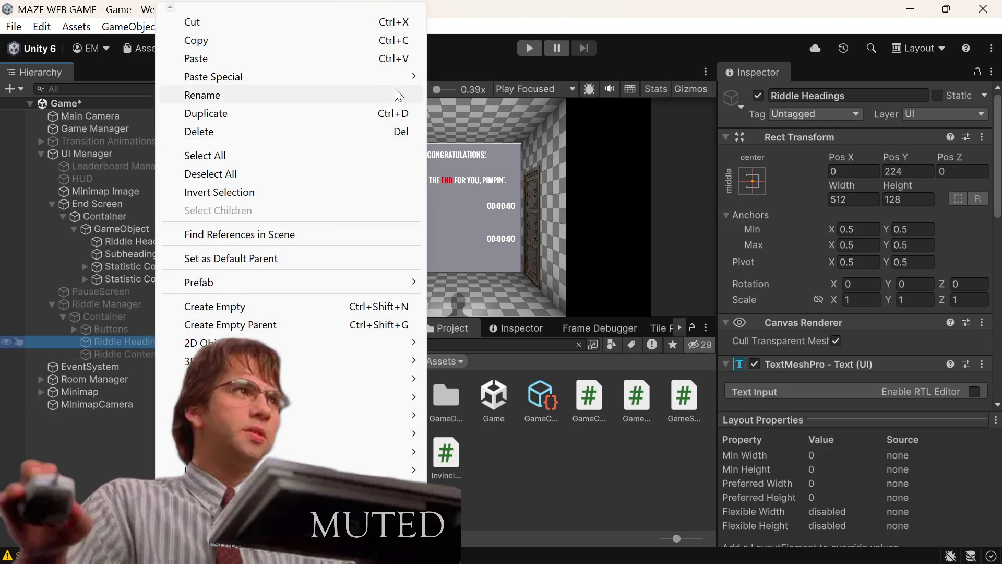
# Rename the heading object to Riddle Heading by dropping the trailing s, then save
pyautogui.doubleClick(865, 94)
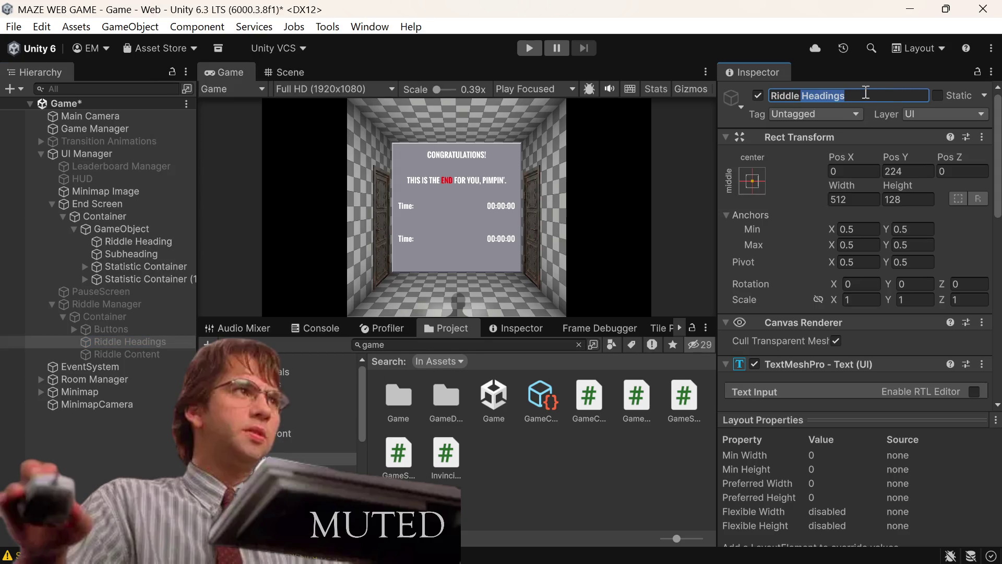
pyautogui.click(866, 94)
pyautogui.press('BackSpace')
pyautogui.hotkey('ctrl', 's')
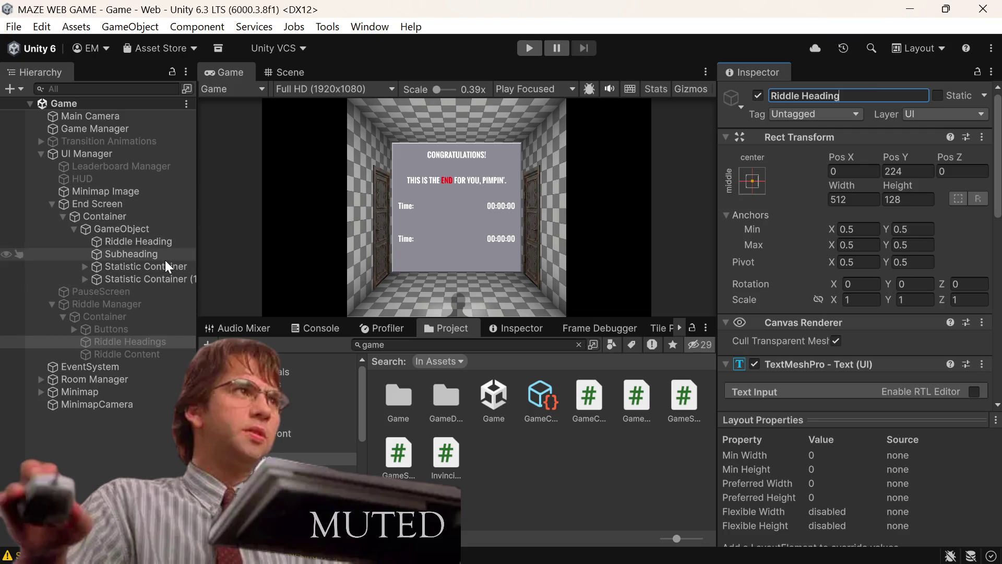
# Expand the second Statistic Container, widen the Hierarchy, and put its Time: label text into editing
pyautogui.click(159, 280)
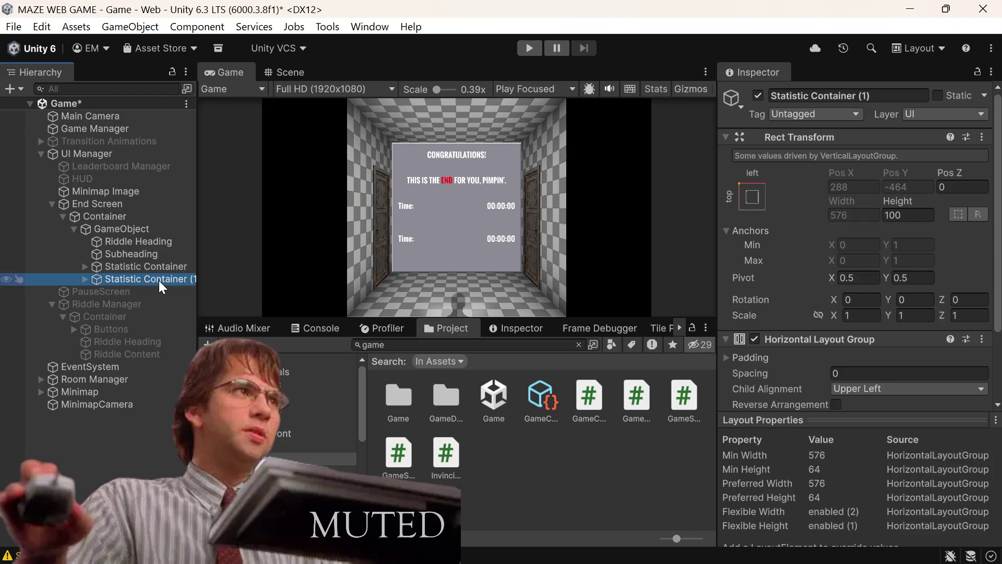
pyautogui.click(84, 279)
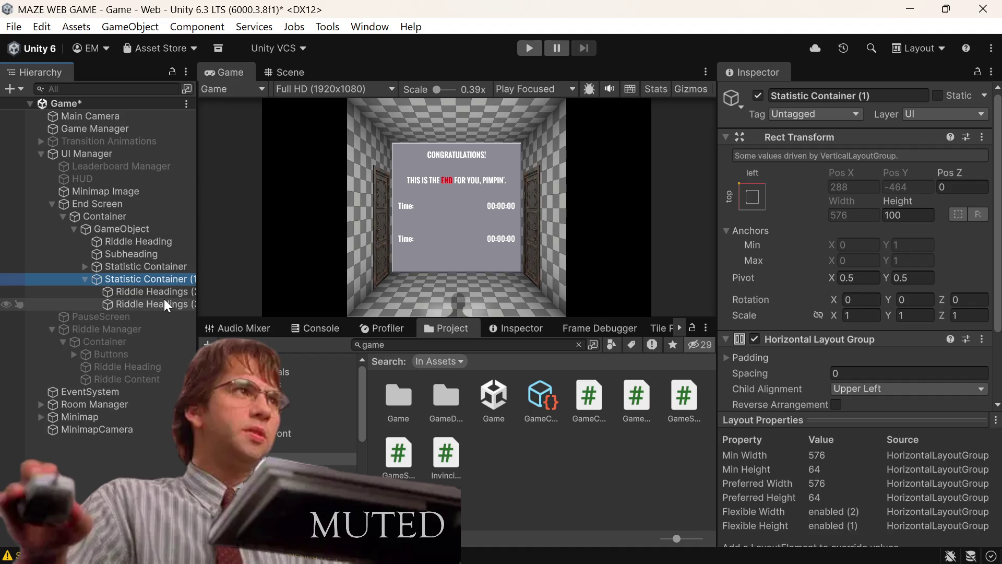
pyautogui.moveTo(197, 272); pyautogui.dragTo(253, 270)
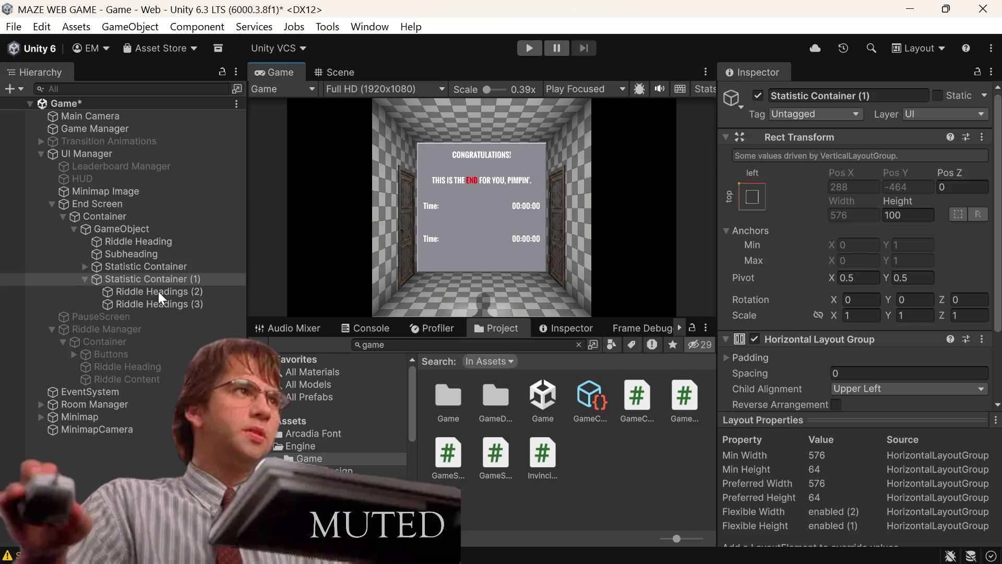
pyautogui.click(168, 293)
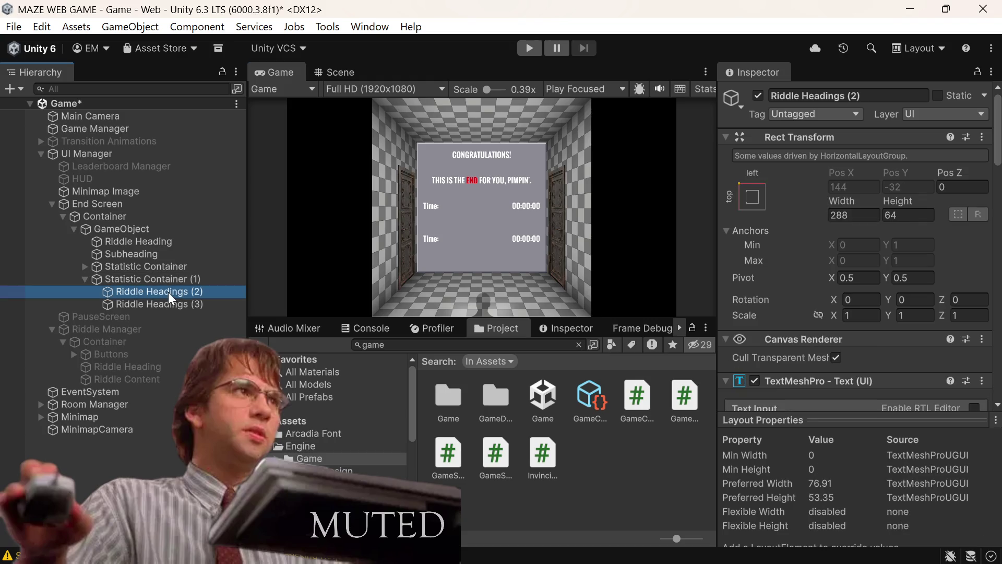
pyautogui.scroll(-5, 850, 291)
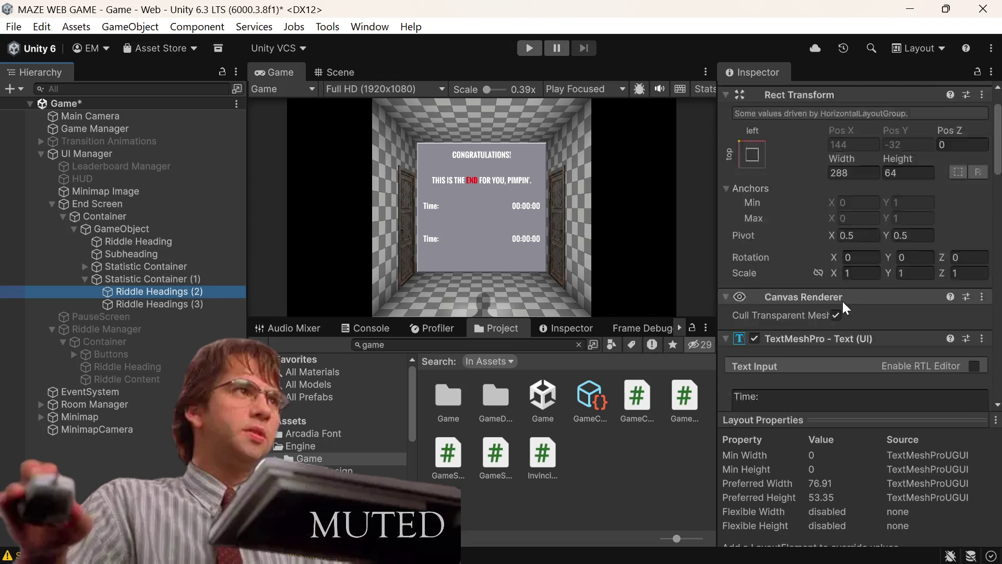
pyautogui.click(850, 290)
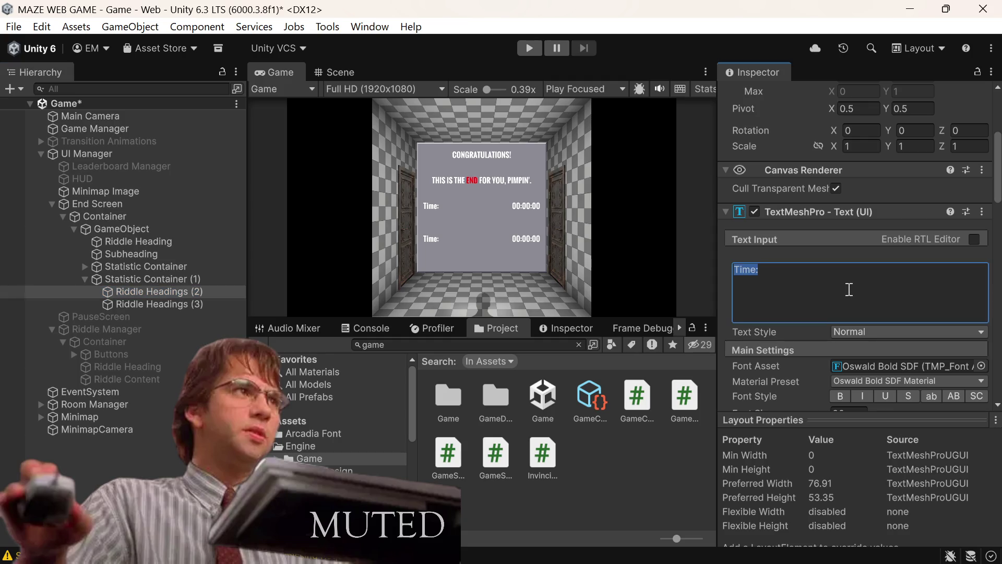
# Retype the second row's label from Time: to Rooms Visited, replacing an interim Deaths: entry
pyautogui.press('BackSpace')
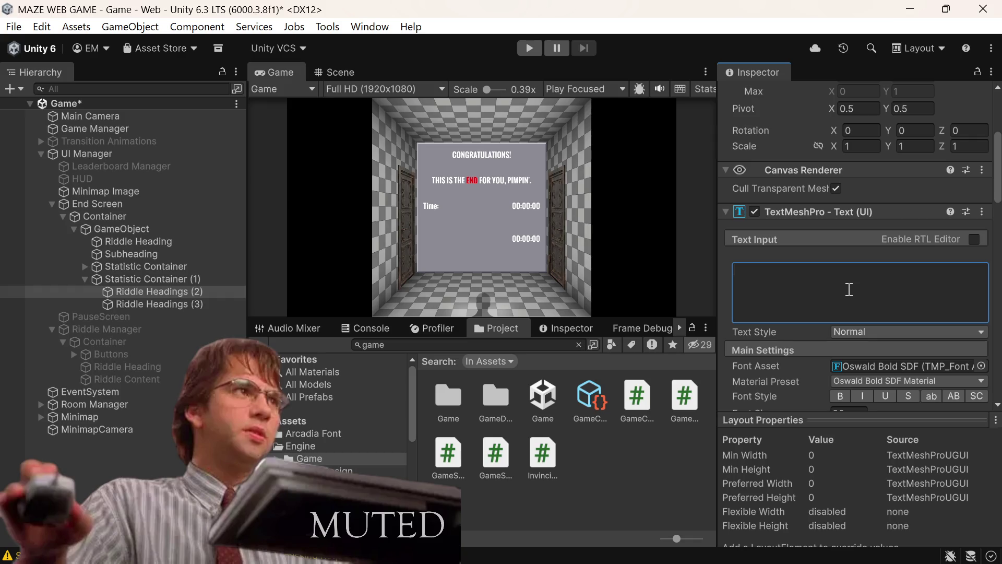
pyautogui.write('Deaths:')
pyautogui.press('BackSpace')
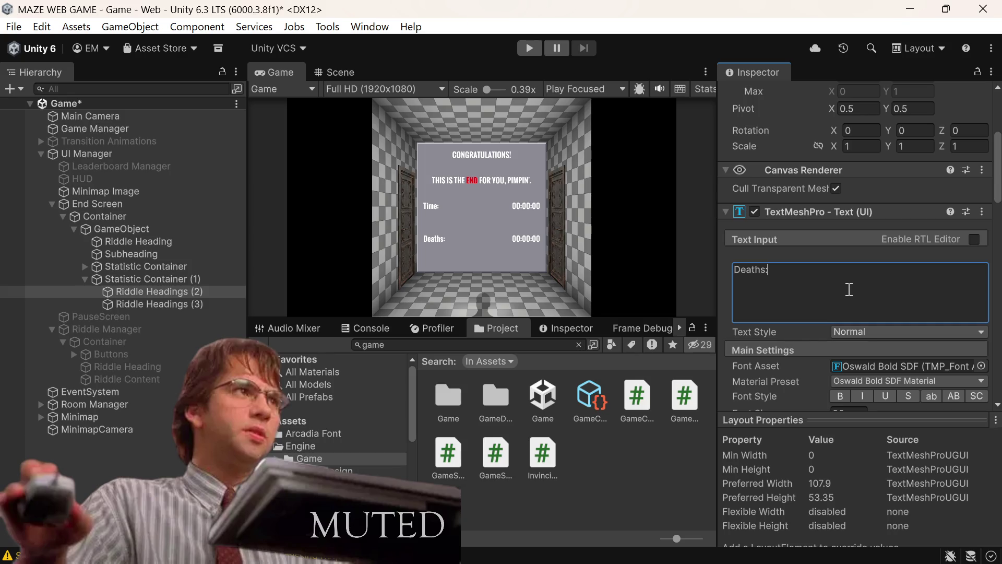
pyautogui.hotkey('shift', 'Home')
pyautogui.press('BackSpace')
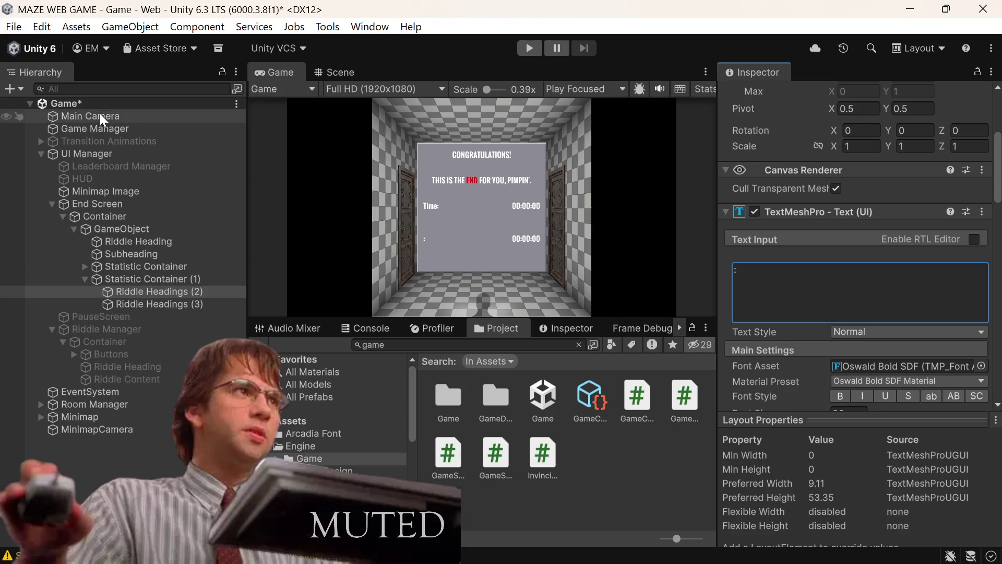
pyautogui.write('Rooms')
pyautogui.write(' Vis')
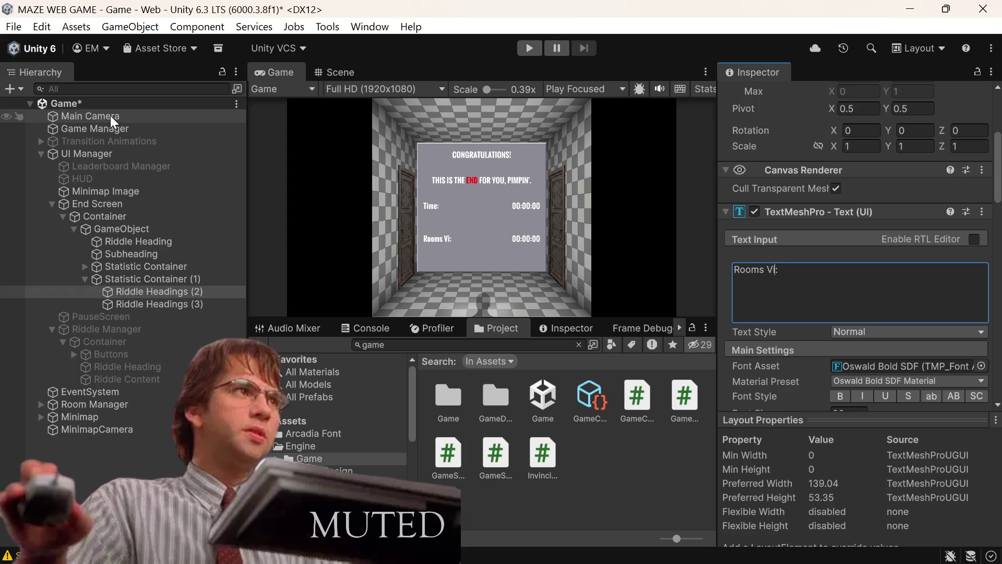
pyautogui.write('ited')
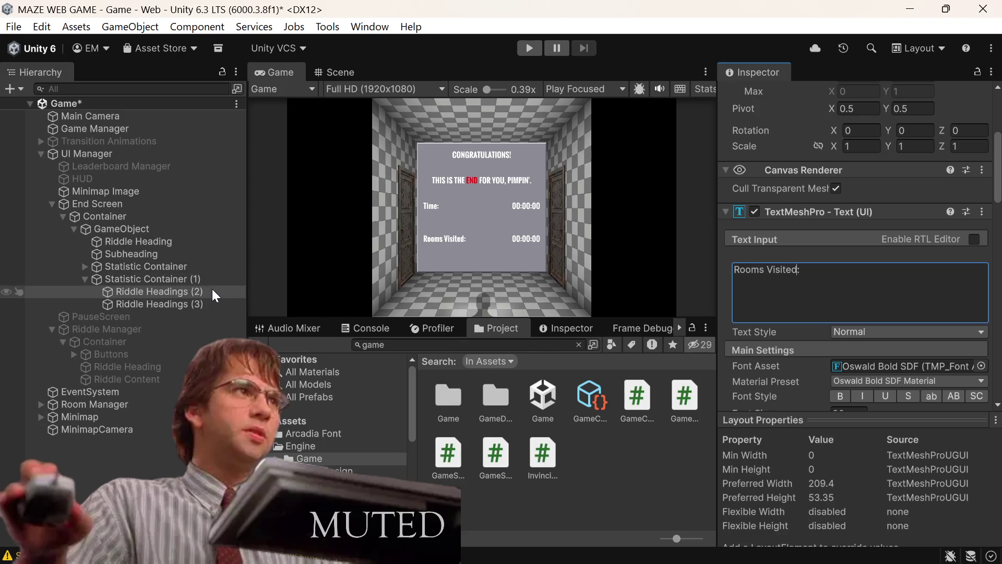
# Rename the first statistic row's label object to Time Label
pyautogui.click(86, 280)
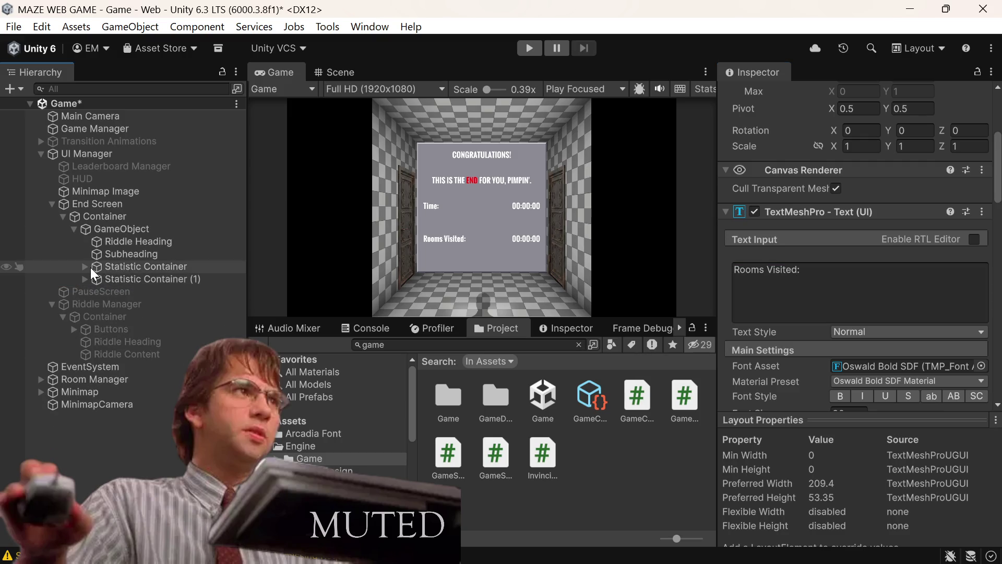
pyautogui.click(85, 267)
pyautogui.click(137, 278)
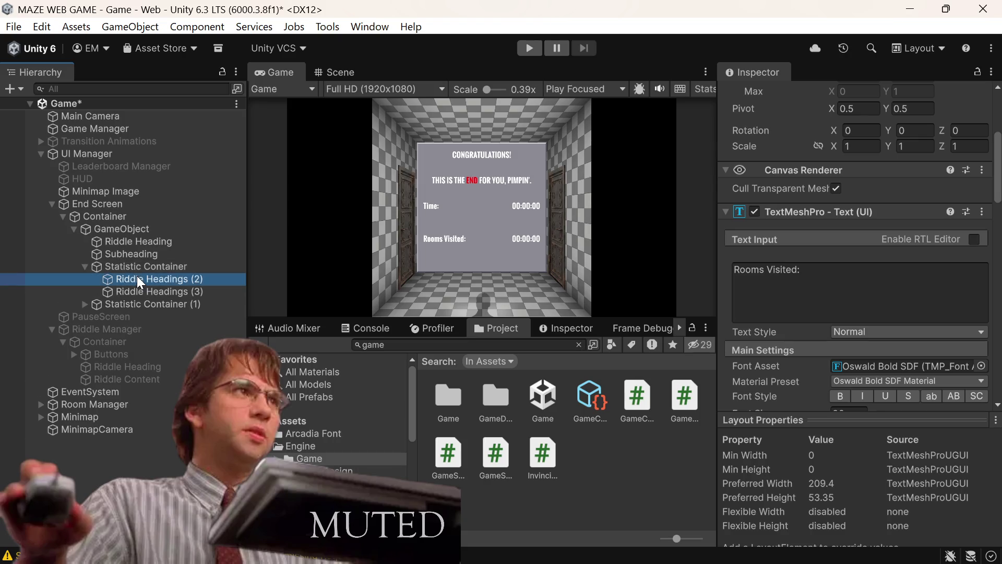
pyautogui.scroll(4, 863, 245)
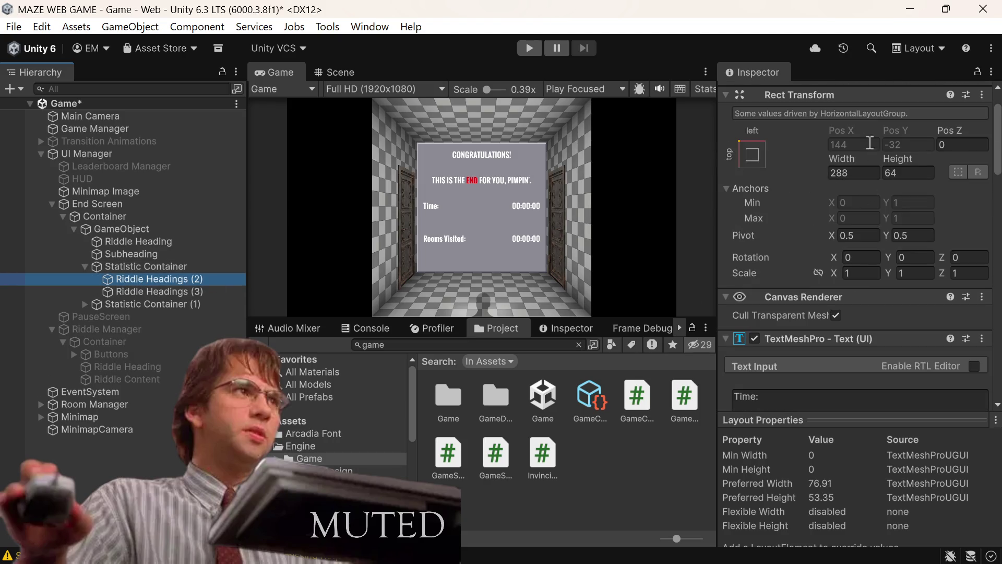
pyautogui.click(864, 96)
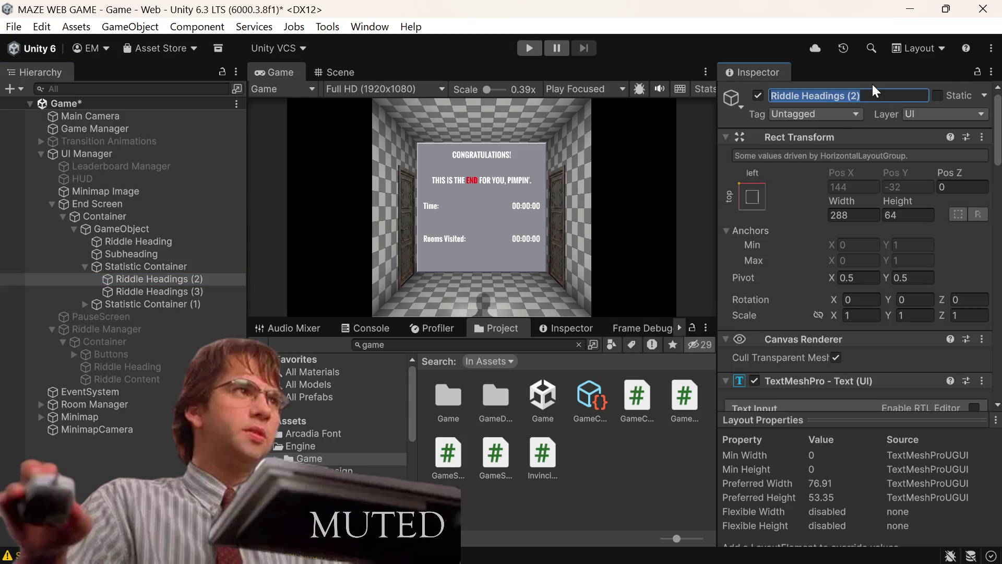
pyautogui.write('T')
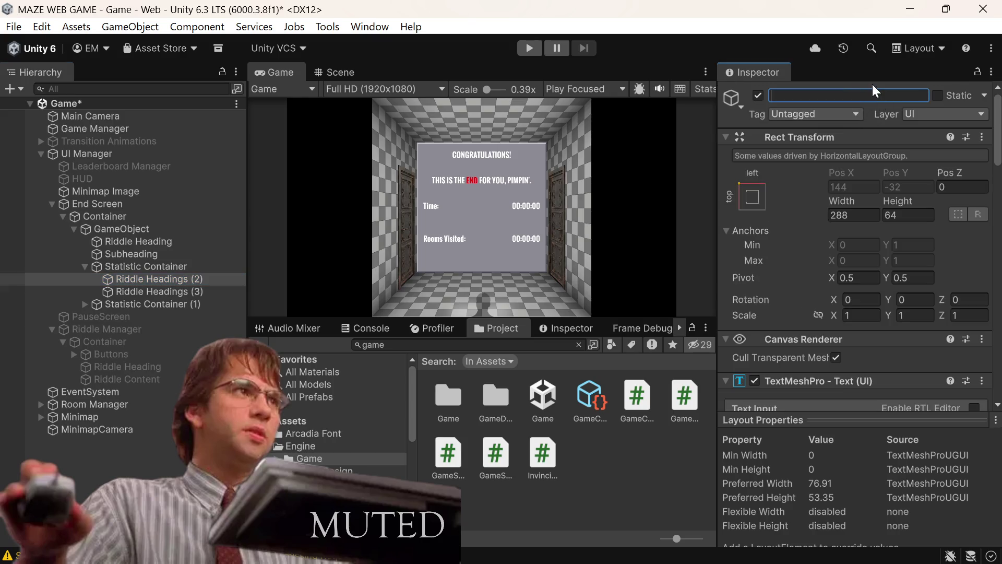
pyautogui.write('ime L')
pyautogui.write('abel')
# Rename the first row's value object to Time Value and save the scene
pyautogui.click(155, 294)
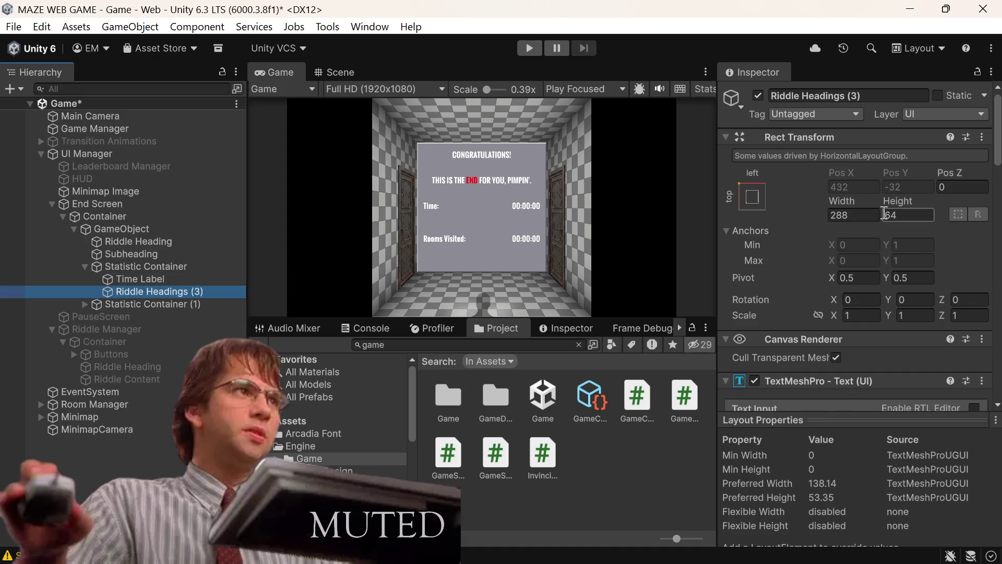
pyautogui.click(892, 95)
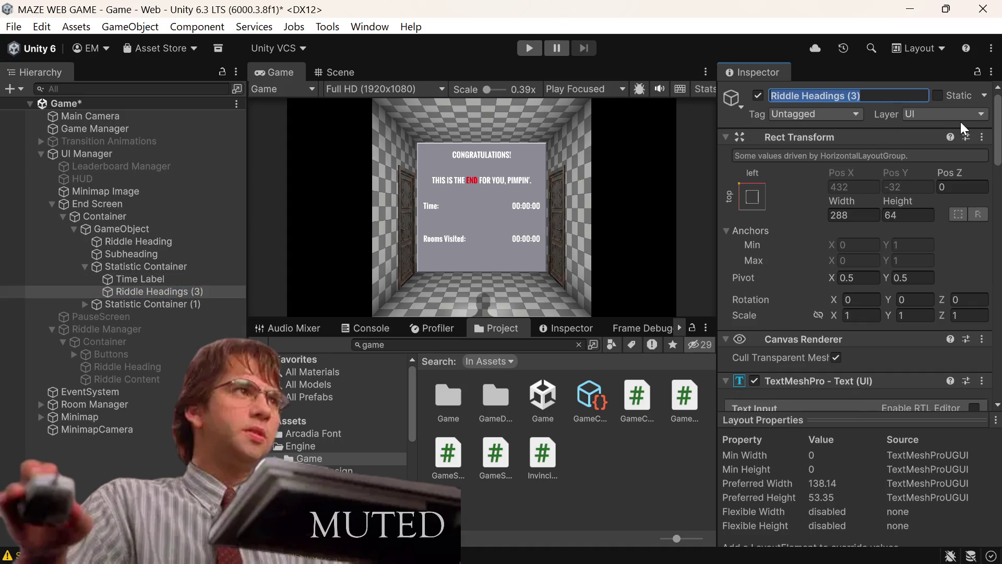
pyautogui.press('BackSpace')
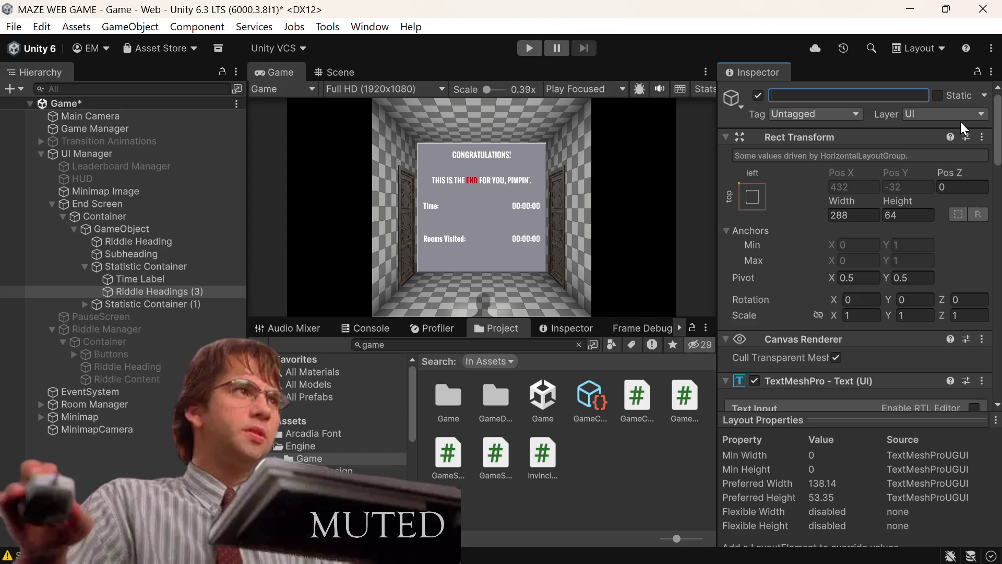
pyautogui.write('Time VAl')
pyautogui.press('BackSpace')
pyautogui.press('BackSpace')
pyautogui.write('au')
pyautogui.write('le')
pyautogui.hotkey('ctrl', 's')
pyautogui.moveTo(261, 563)
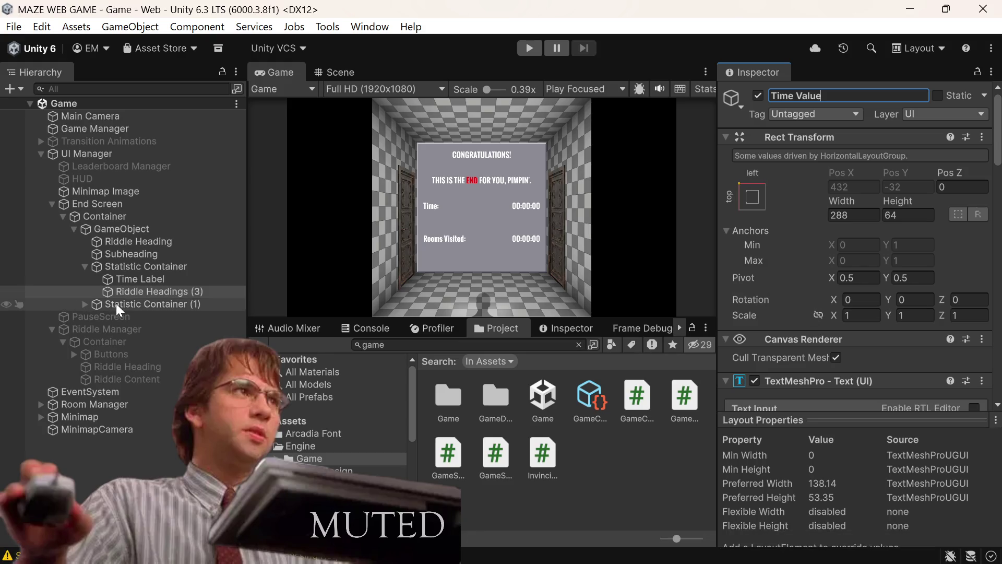
# Remove the (1) suffix from the second Statistic Container's name and save
pyautogui.click(130, 302)
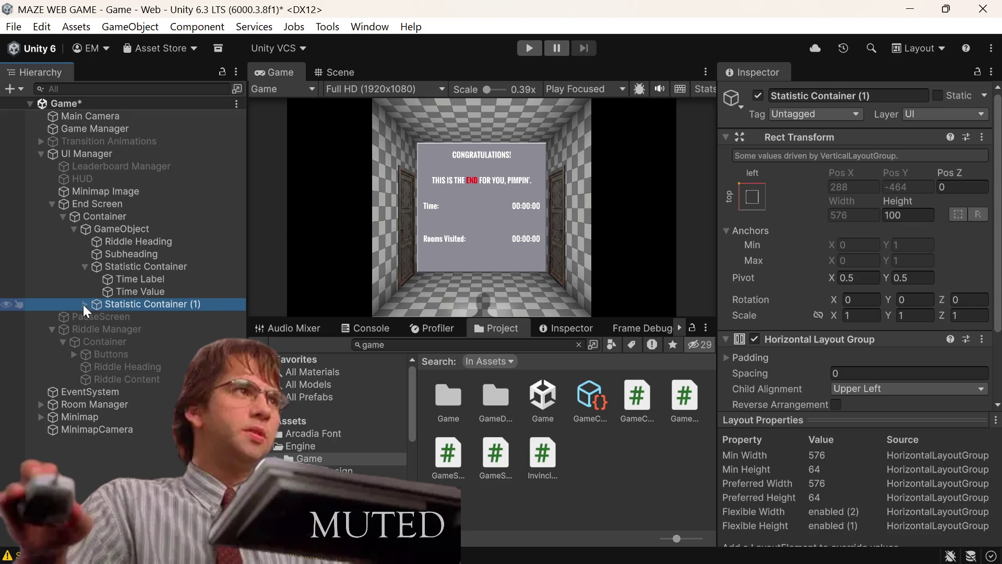
pyautogui.click(84, 304)
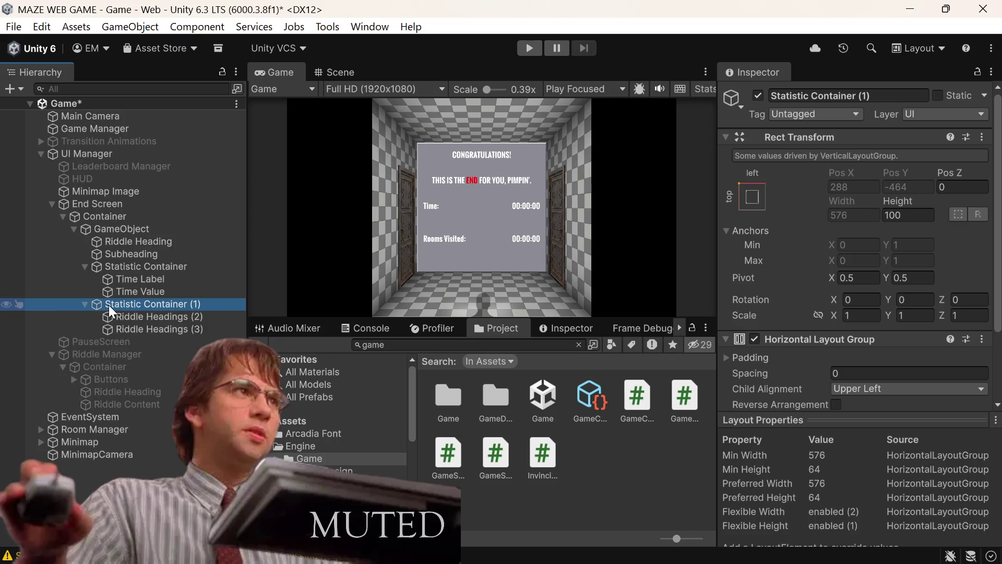
pyautogui.click(217, 308)
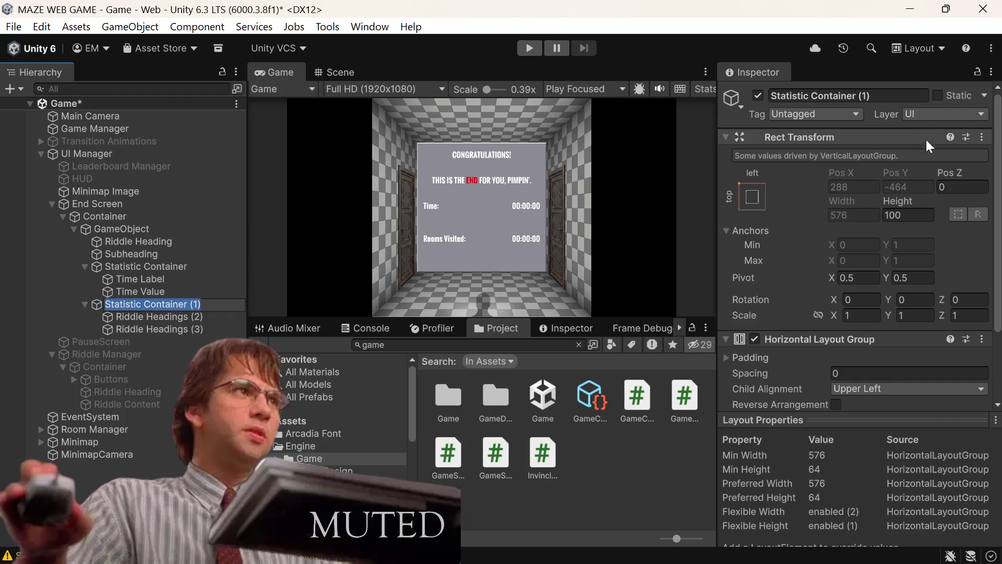
pyautogui.click(911, 95)
pyautogui.press('BackSpace')
pyautogui.press('BackSpace')
pyautogui.press('BackSpace')
pyautogui.hotkey('ctrl', 's')
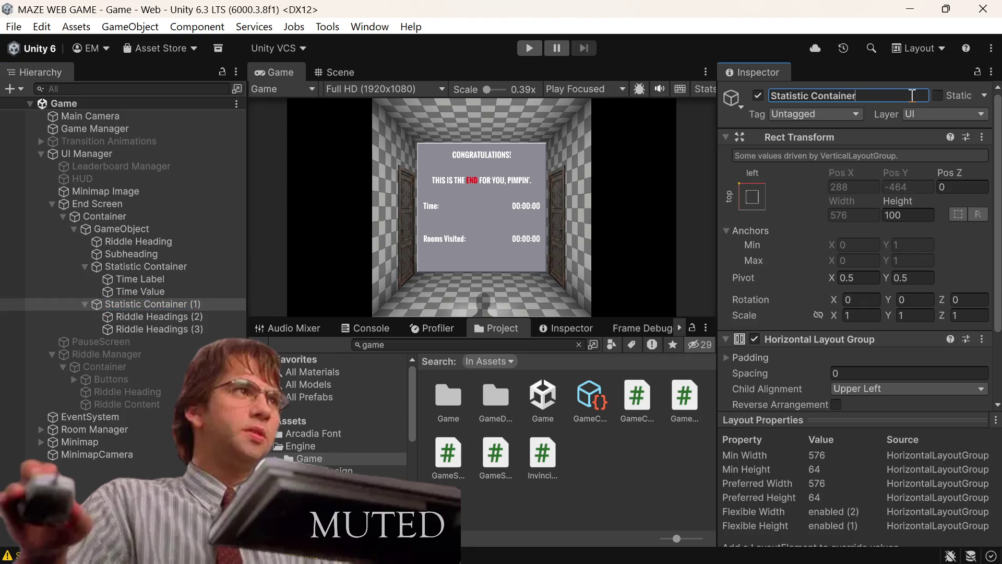
# Rename the second row's label object to Rooms Visited Label and save
pyautogui.click(197, 320)
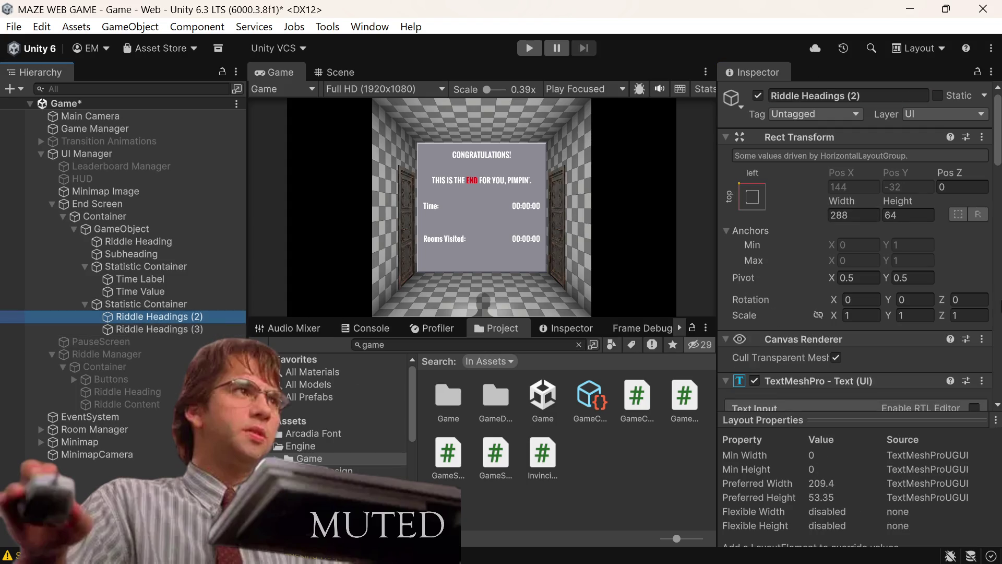
pyautogui.click(901, 96)
pyautogui.press('BackSpace')
pyautogui.write('Rooms')
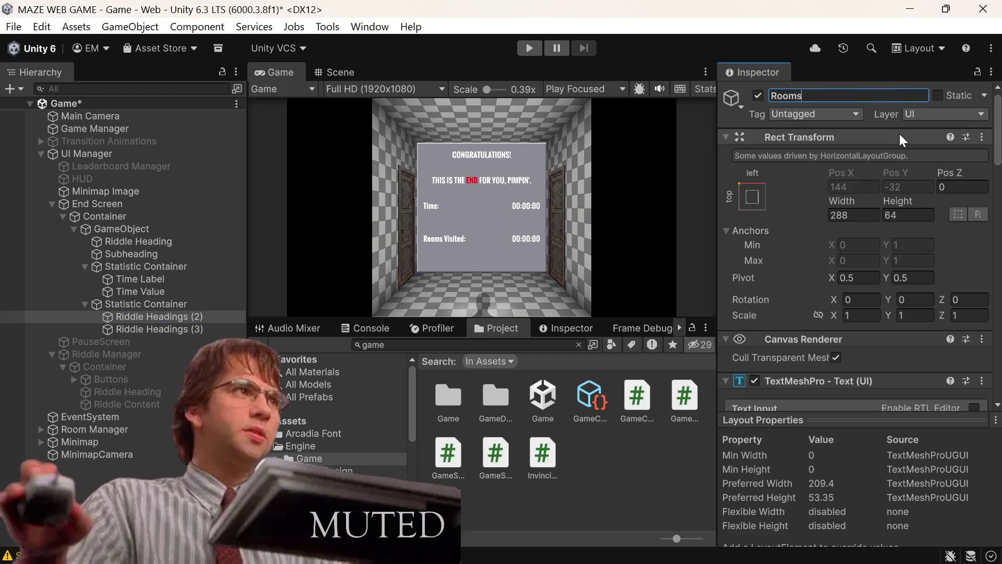
pyautogui.write(' Visited ')
pyautogui.write('Label')
pyautogui.hotkey('ctrl', 's')
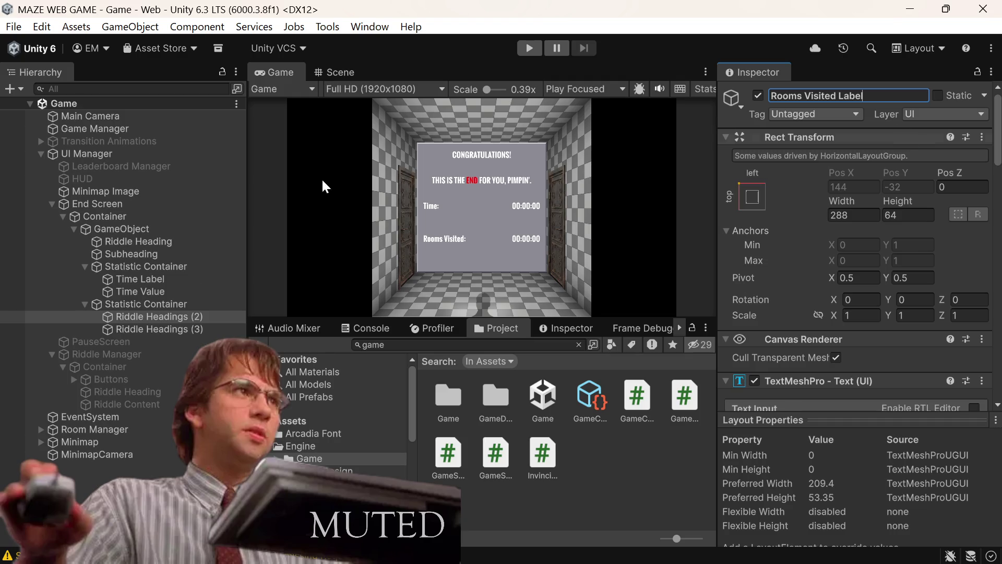
# Rename the second row's value object to Rooms Visited Value, save, and collapse the container
pyautogui.click(161, 326)
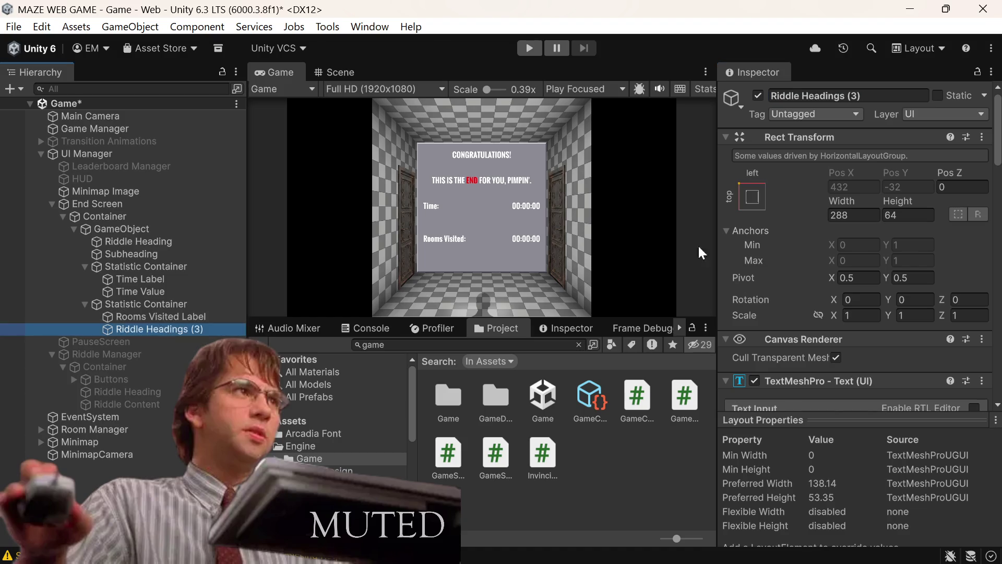
pyautogui.click(844, 100)
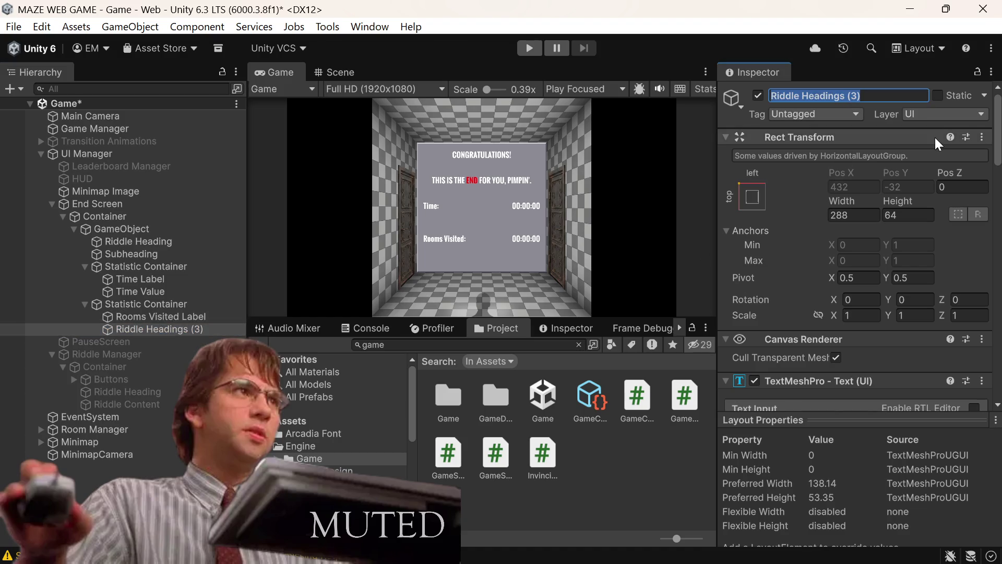
pyautogui.press('End')
pyautogui.press('BackSpace')
pyautogui.press('BackSpace')
pyautogui.press('BackSpace')
pyautogui.press('BackSpace')
pyautogui.press('BackSpace')
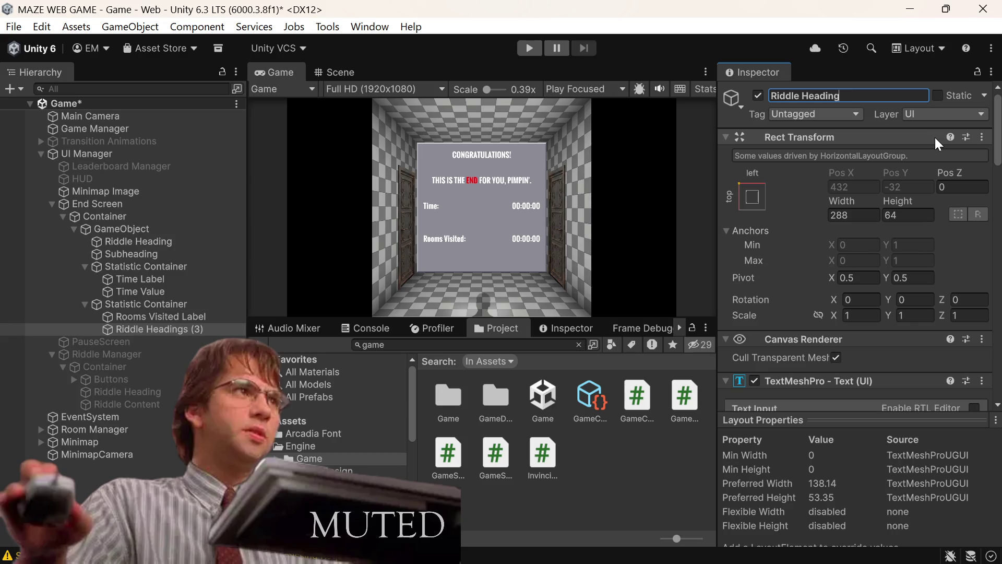
pyautogui.hotkey('ctrl', 'a')
pyautogui.press('BackSpace')
pyautogui.write('Rooms V')
pyautogui.write('isited ')
pyautogui.write('Value')
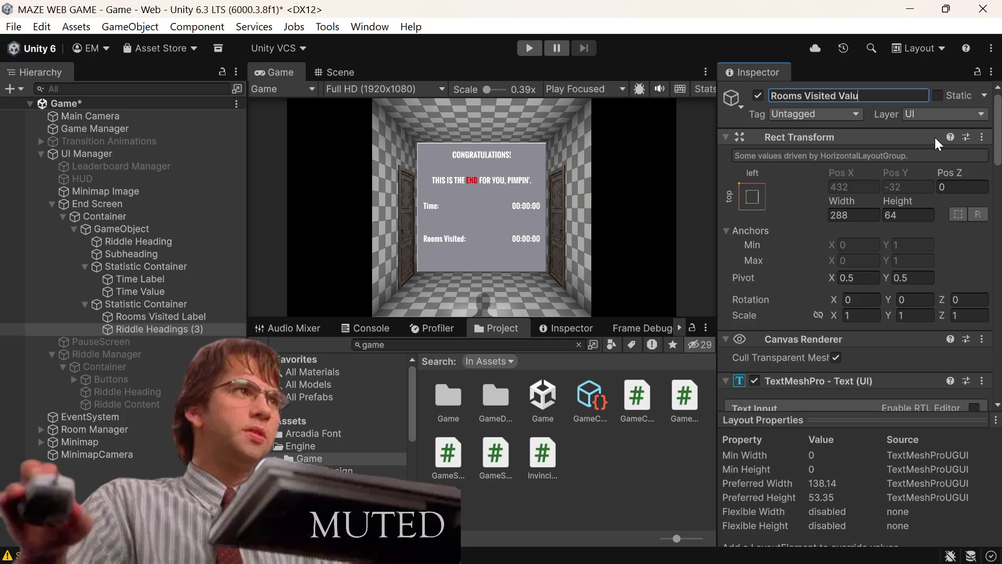
pyautogui.hotkey('ctrl', 's')
pyautogui.click(175, 326)
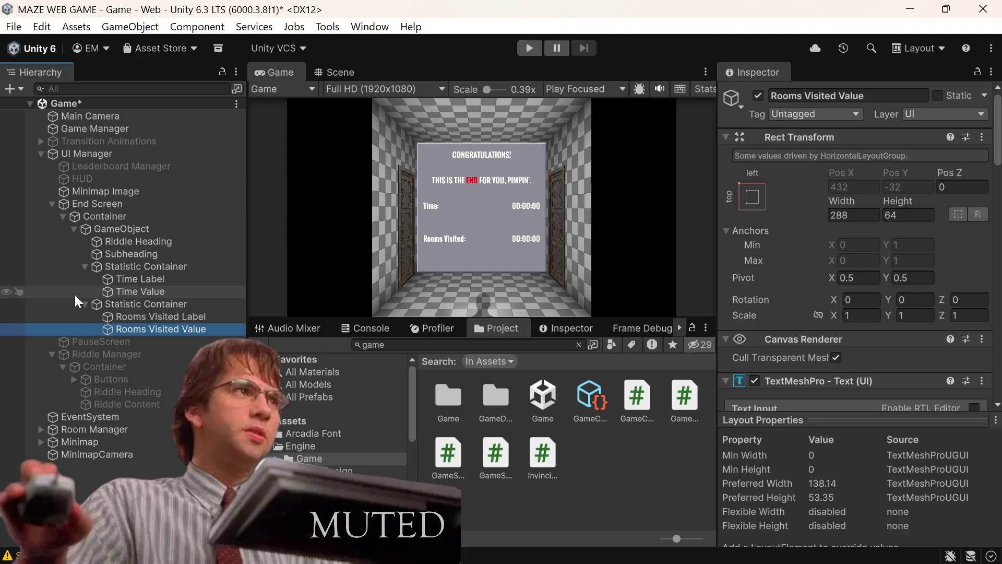
pyautogui.click(85, 304)
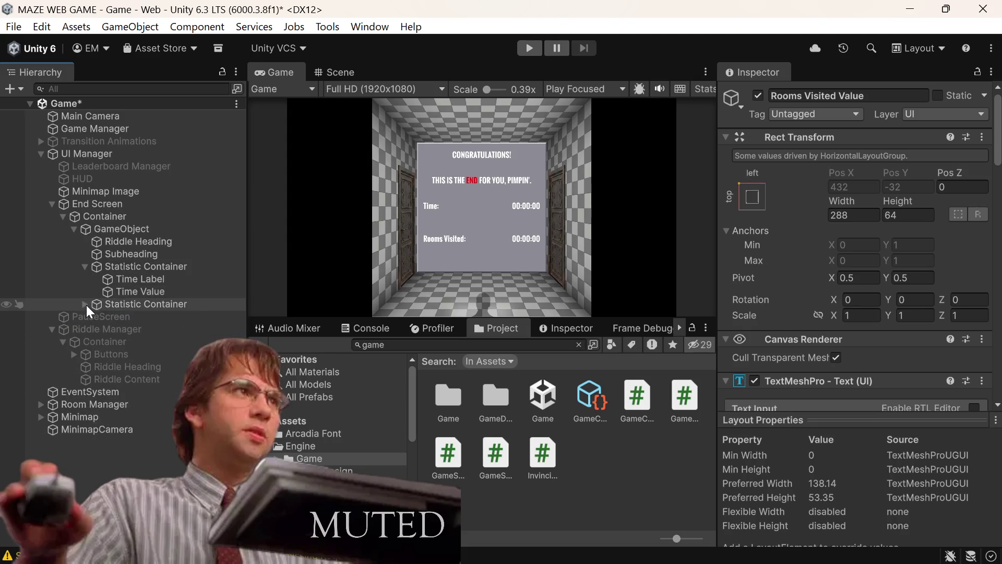
# Duplicate the Rooms Visited statistic row to create a third row
pyautogui.click(89, 271)
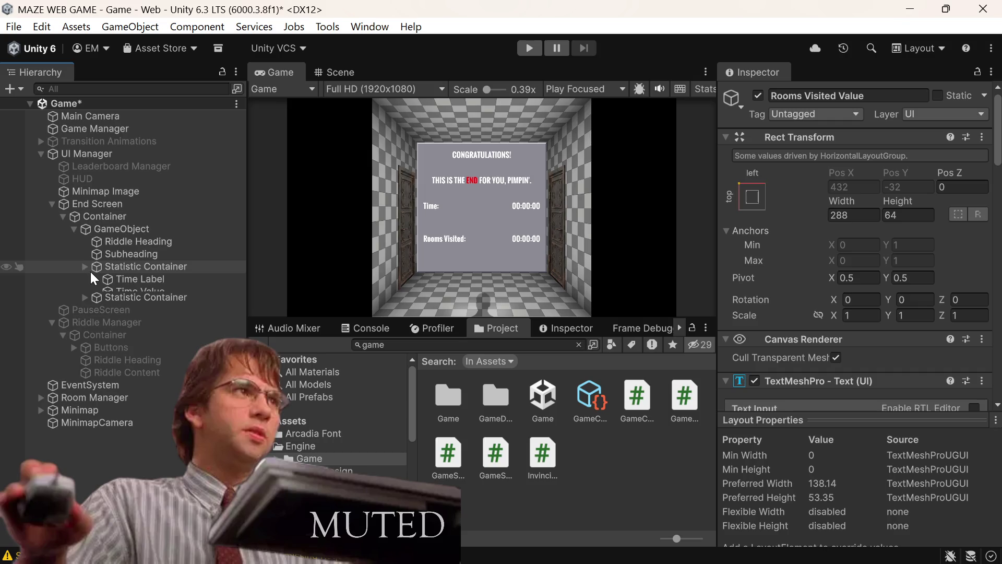
pyautogui.click(84, 267)
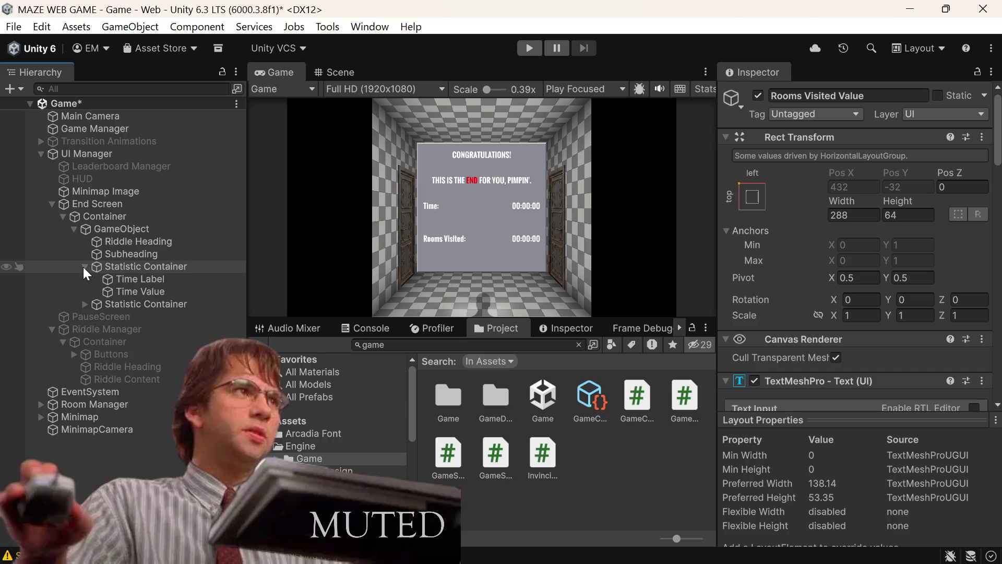
pyautogui.click(85, 303)
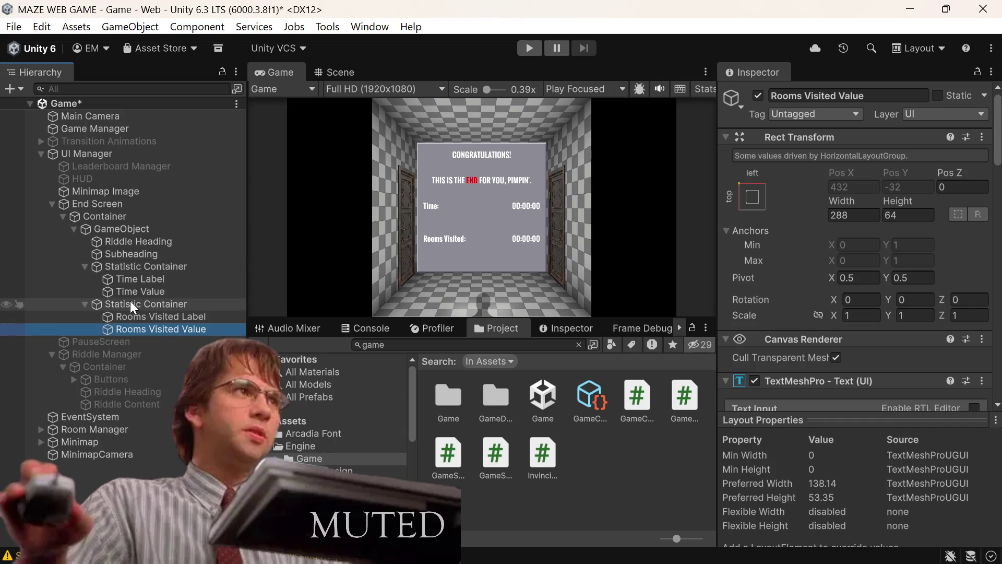
pyautogui.click(107, 304)
pyautogui.click(81, 304)
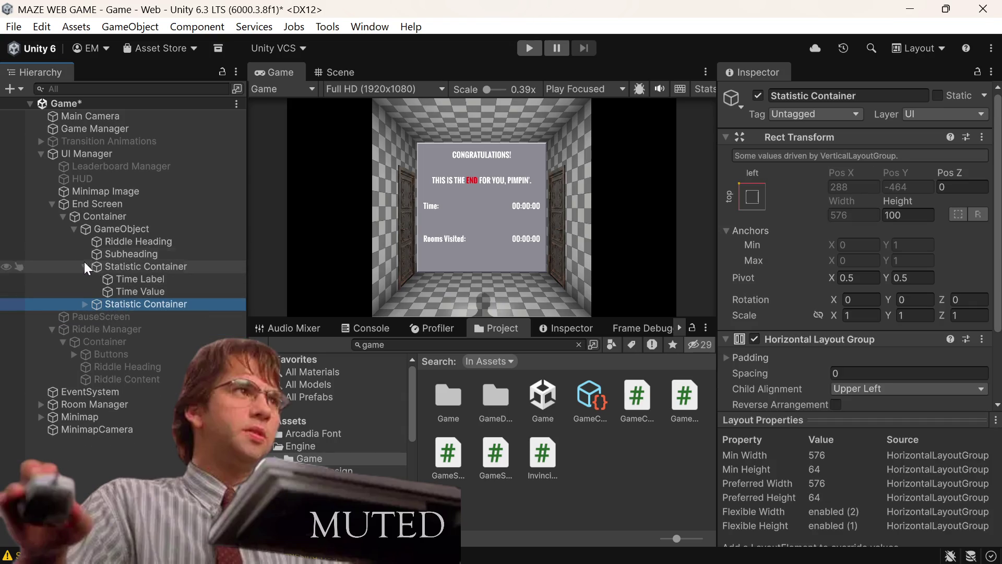
pyautogui.click(84, 267)
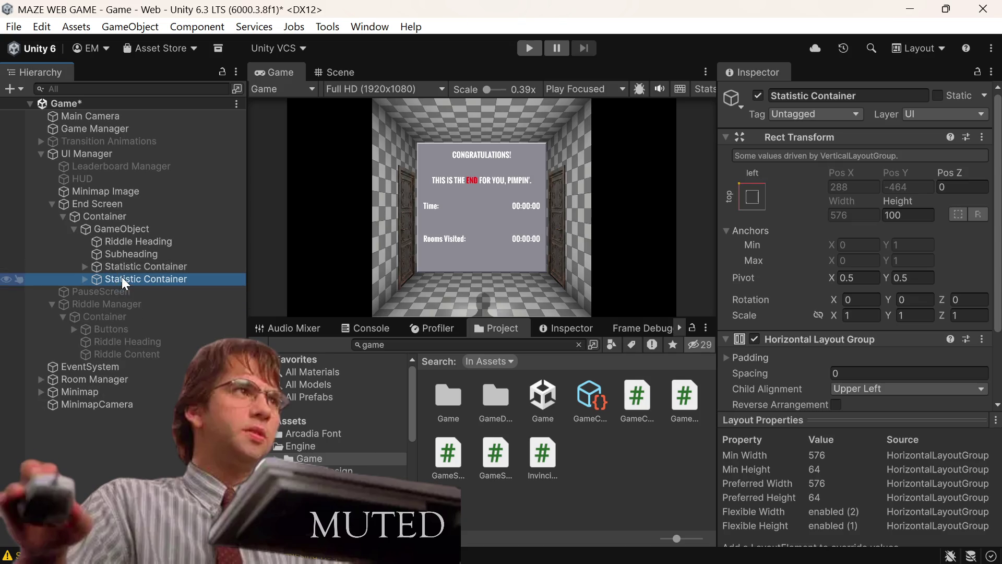
pyautogui.rightClick(122, 278)
pyautogui.click(202, 116)
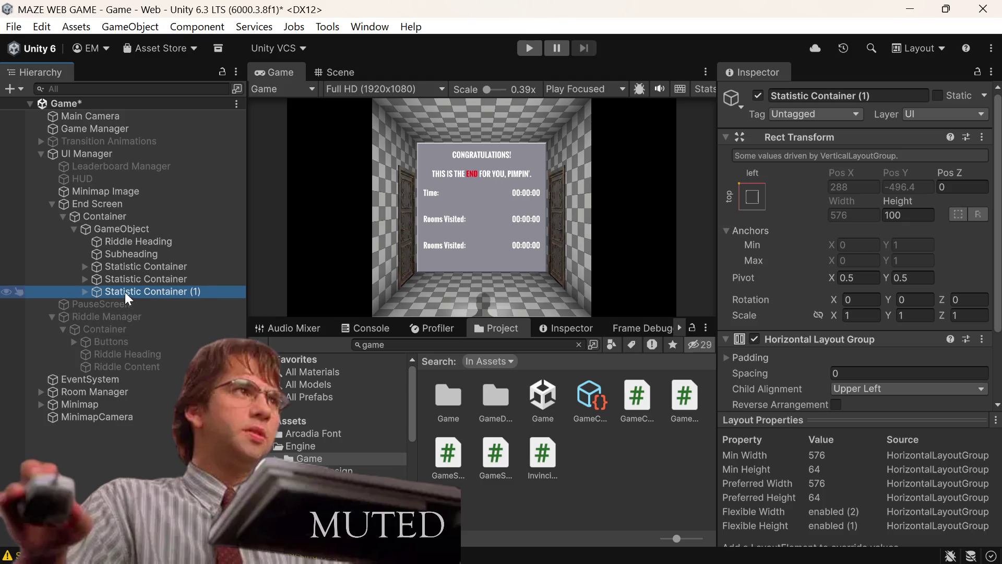
# Change the duplicated row's label text to Items Picked Up:
pyautogui.click(84, 291)
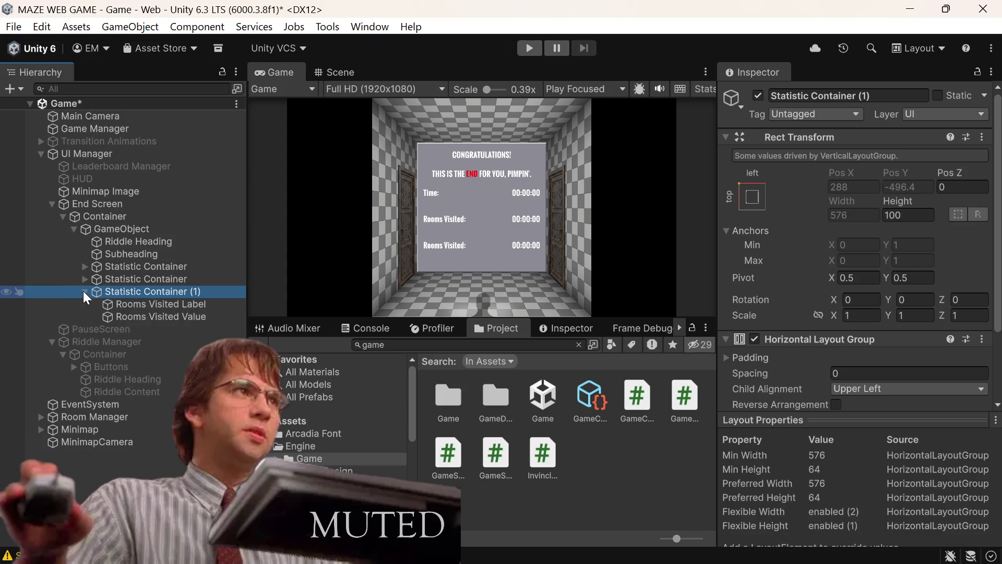
pyautogui.click(179, 306)
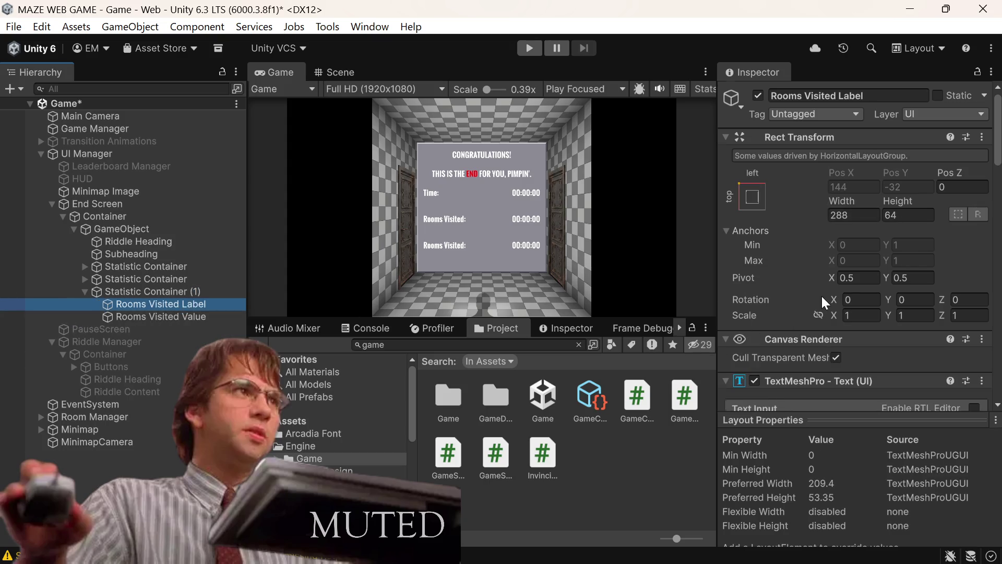
pyautogui.scroll(-3, 822, 294)
pyautogui.click(837, 291)
pyautogui.press('BackSpace')
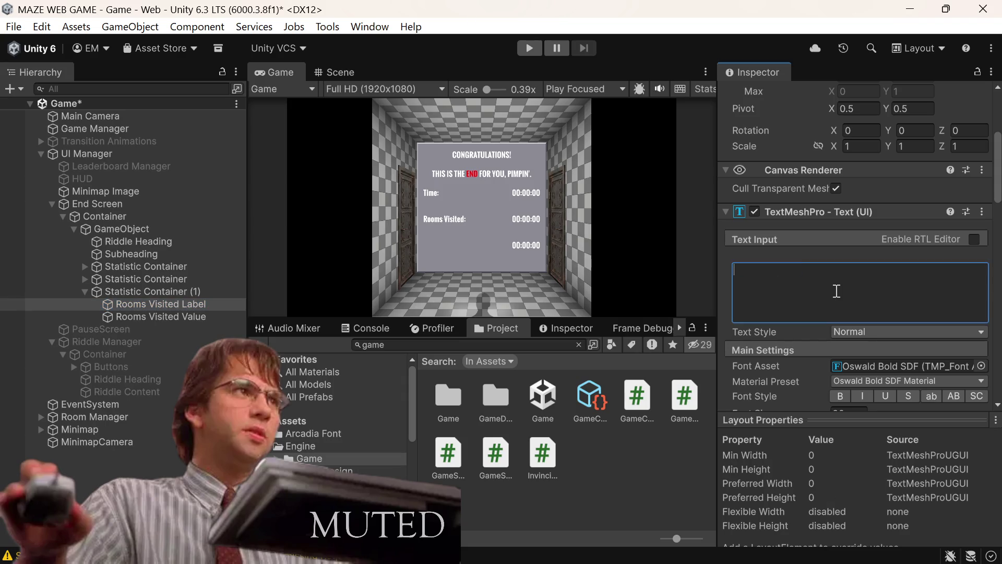
pyautogui.write('Items')
pyautogui.write(':')
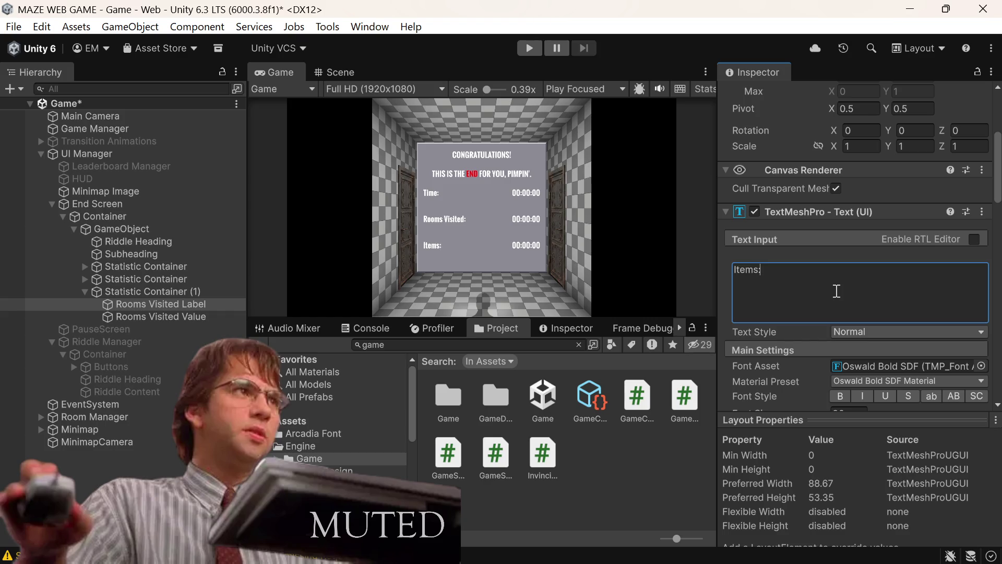
pyautogui.press('BackSpace')
pyautogui.write('Picked ')
pyautogui.write('Up:')
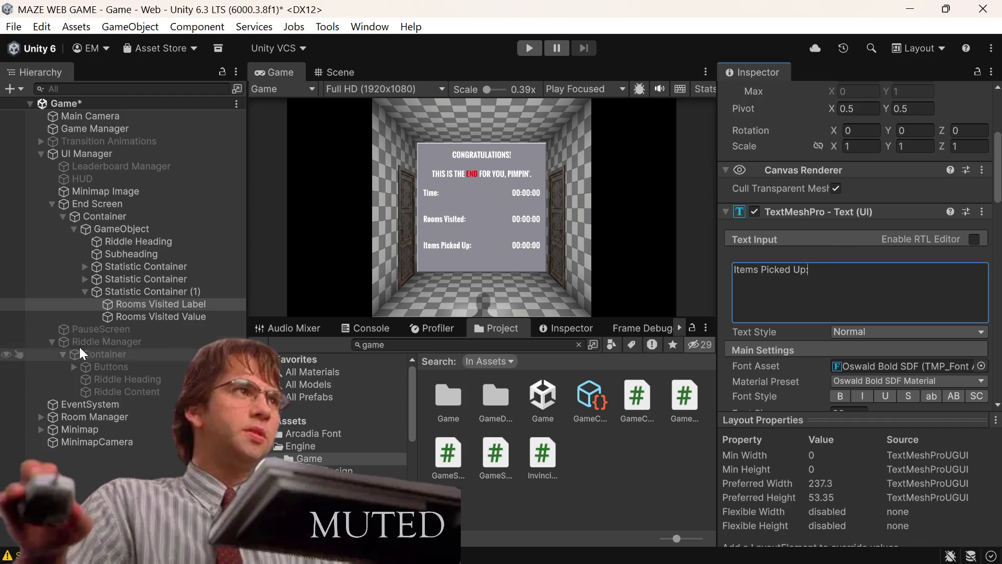
pyautogui.click(143, 291)
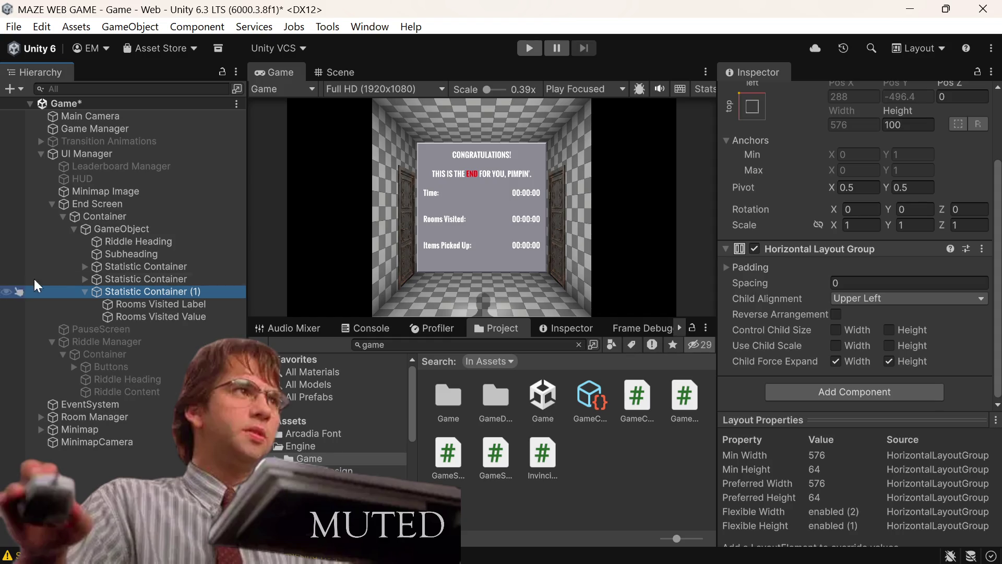
# Duplicate the Items Picked Up row to create Statistic Container (2)
pyautogui.click(86, 291)
pyautogui.rightClick(146, 290)
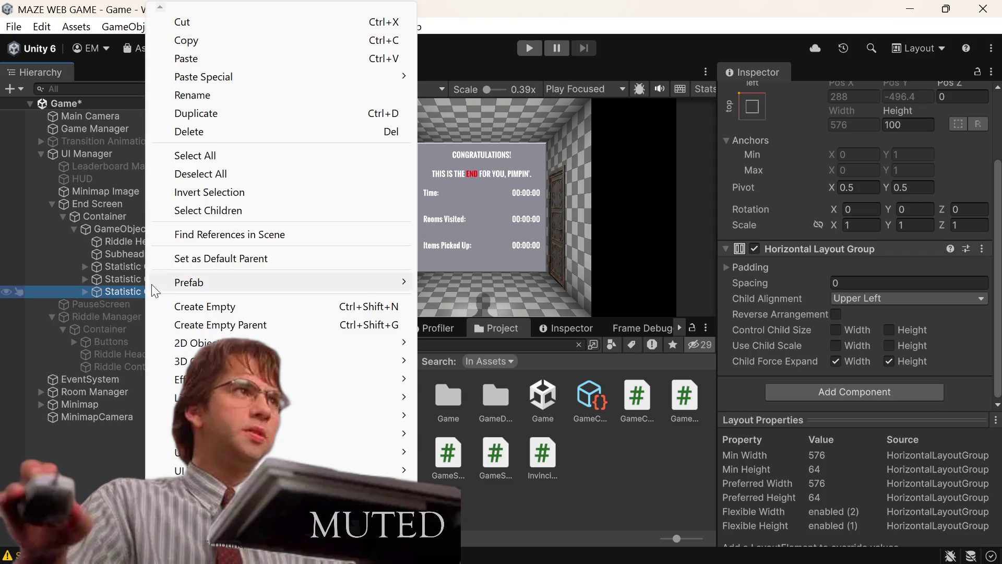
pyautogui.click(210, 112)
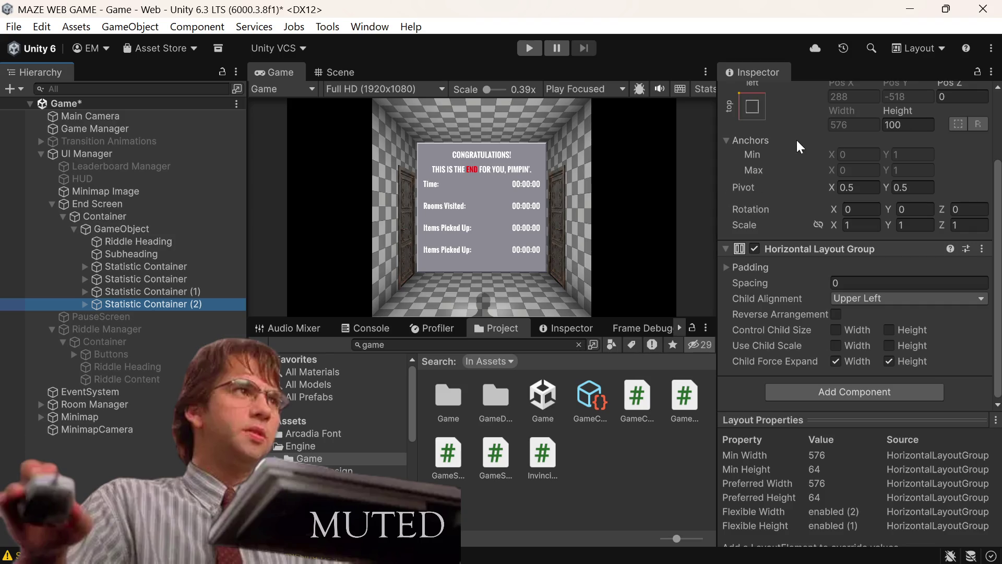
pyautogui.scroll(3, 796, 140)
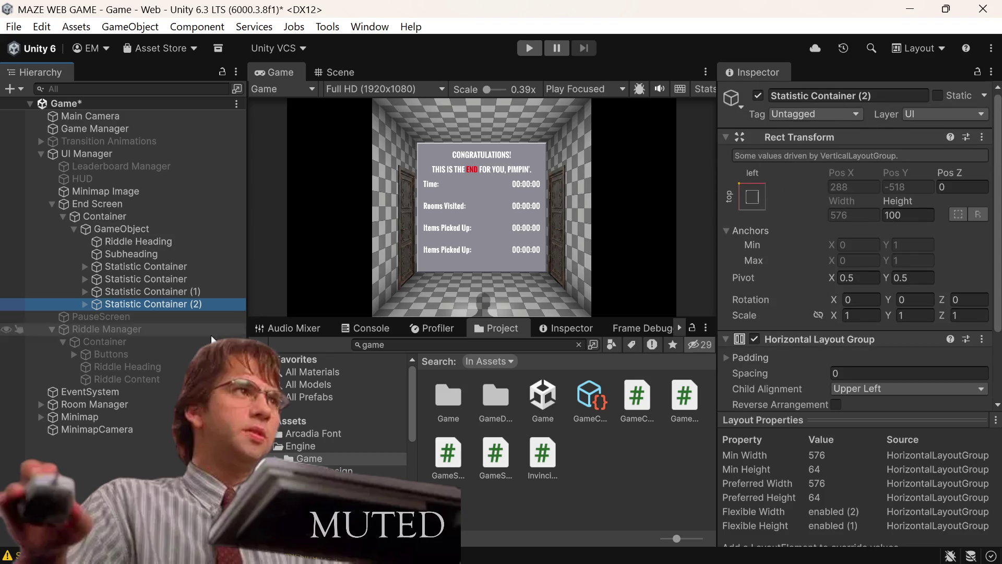
pyautogui.click(86, 304)
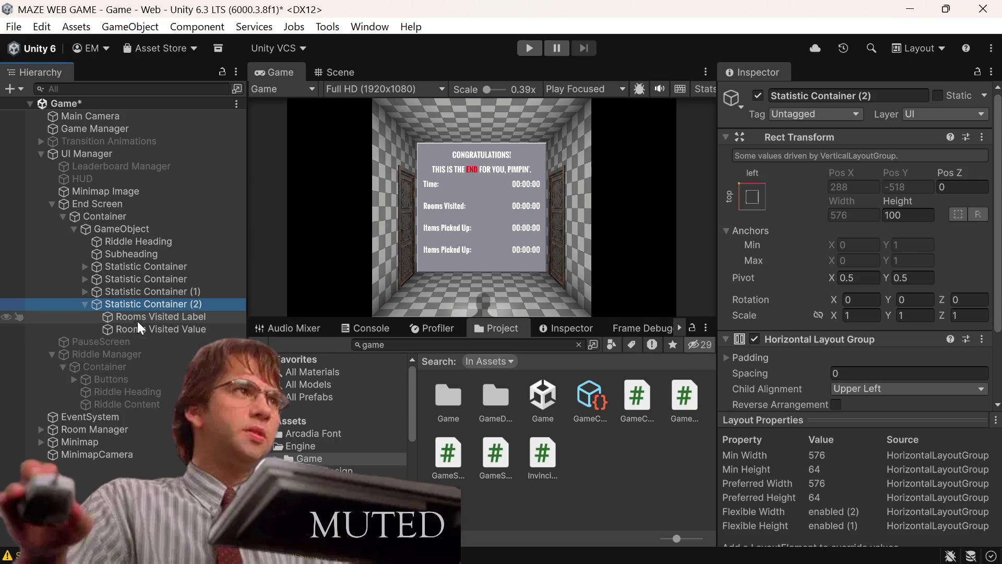
# Change the new row's label text to Riddles solved:
pyautogui.click(177, 313)
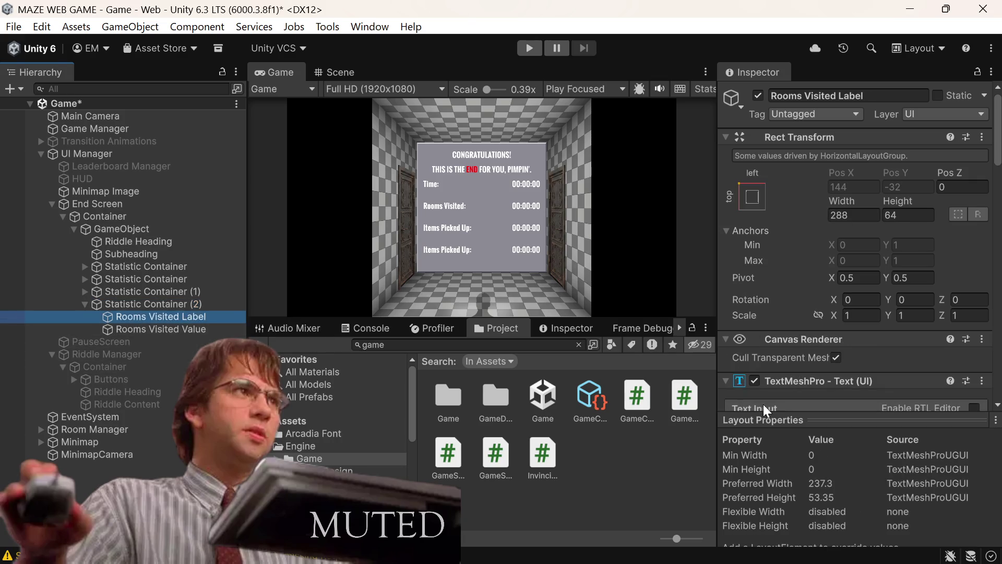
pyautogui.scroll(-5, 876, 368)
pyautogui.click(852, 344)
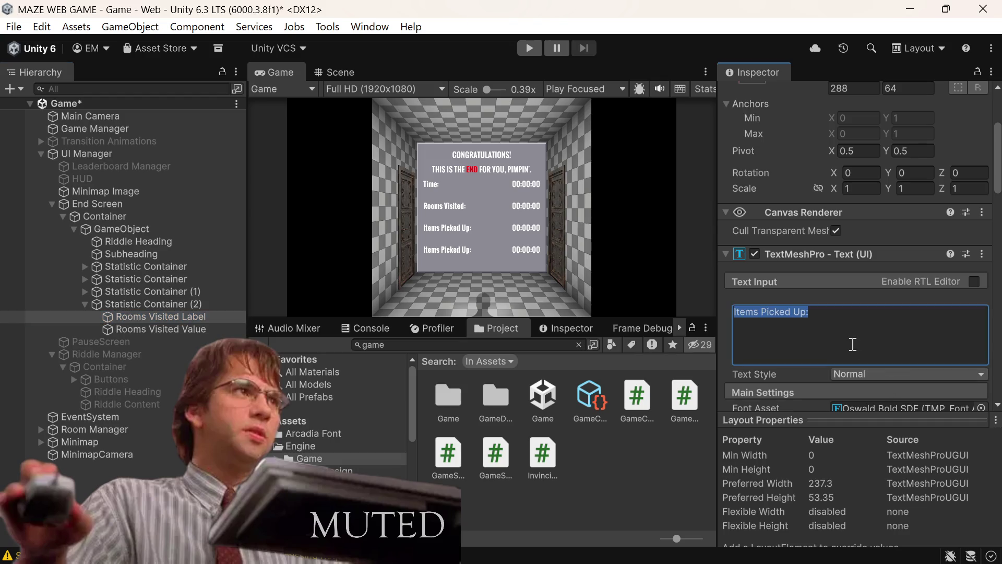
pyautogui.press('BackSpace')
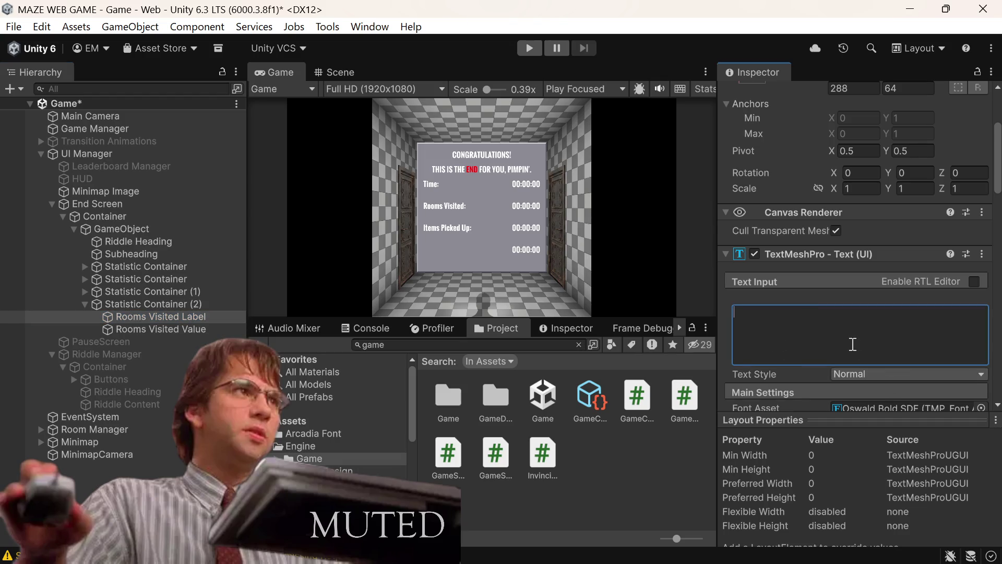
pyautogui.write('R')
pyautogui.write('iddle')
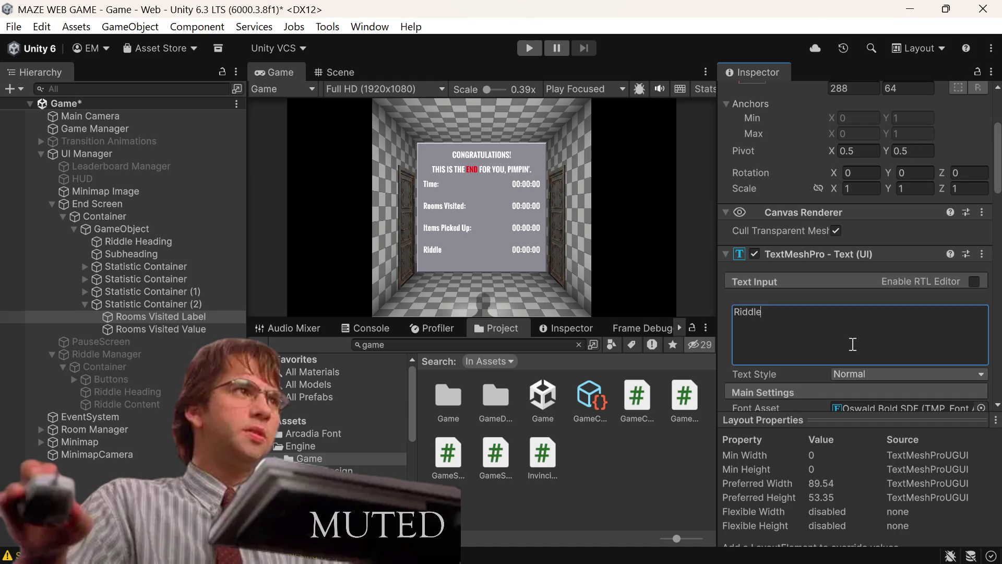
pyautogui.write('s solv')
pyautogui.write('ed')
pyautogui.write(':')
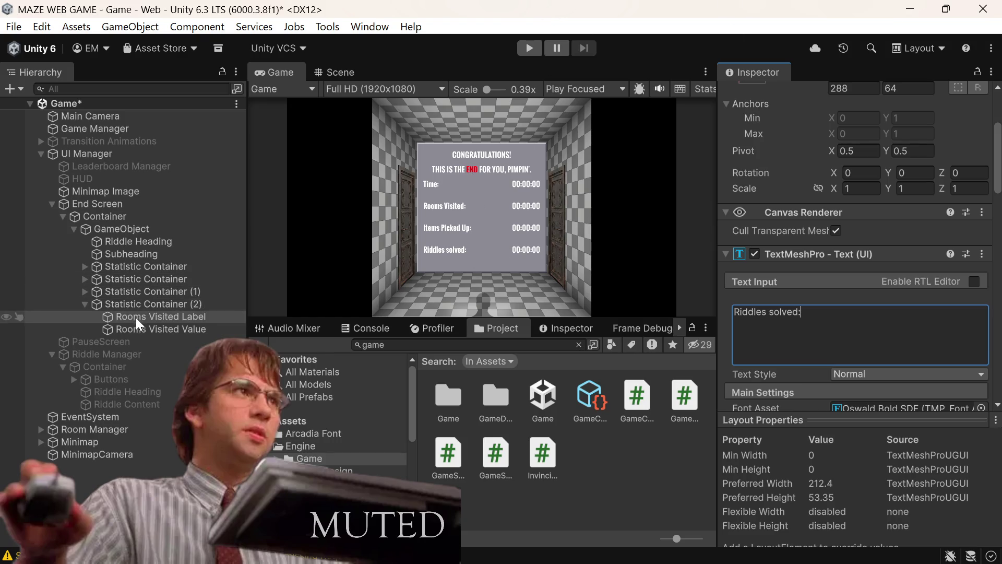
# Check the Container panel's height value, leaving it unchanged
pyautogui.click(128, 220)
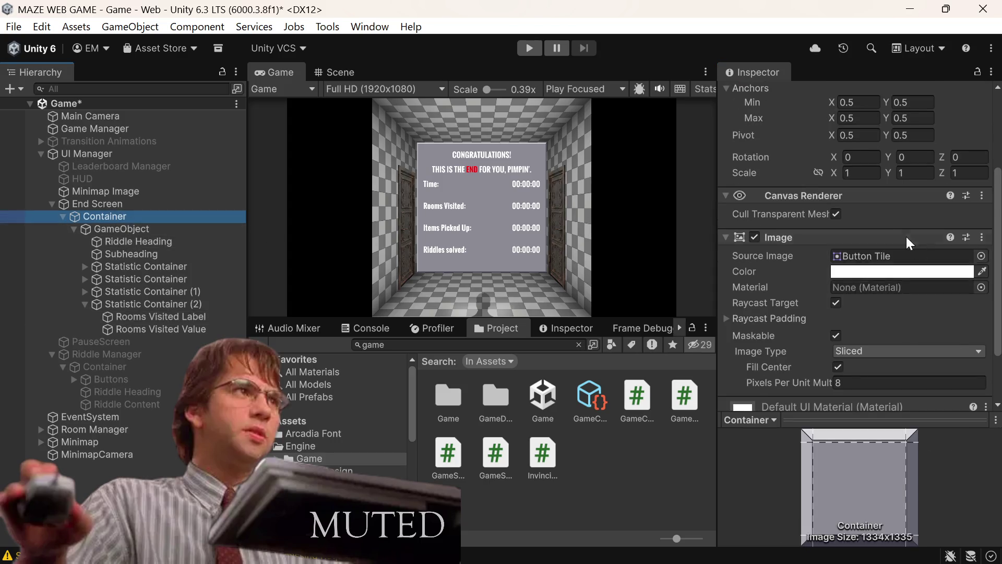
pyautogui.scroll(3, 914, 139)
pyautogui.click(905, 199)
pyautogui.click(907, 203)
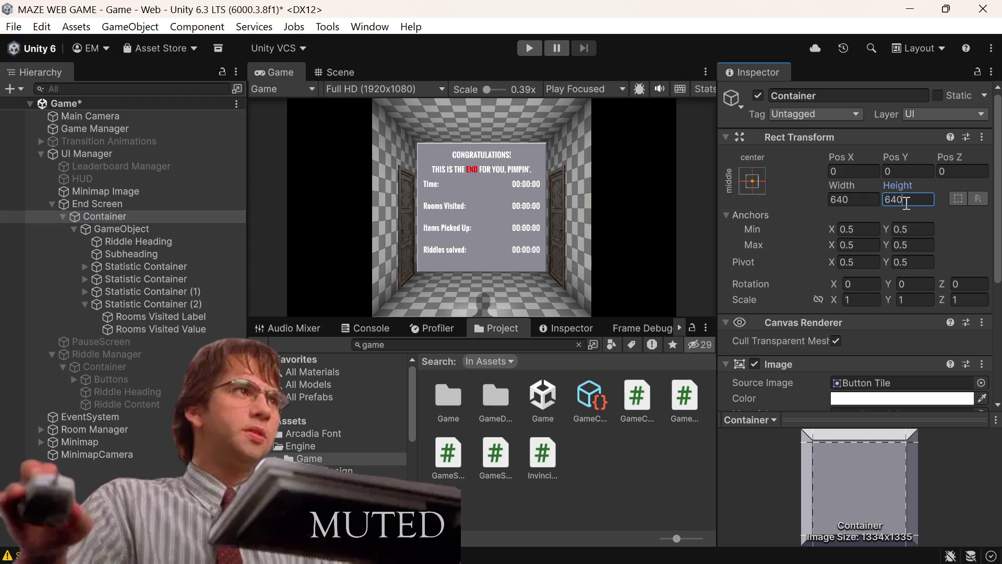
pyautogui.write('3')
pyautogui.press('BackSpace')
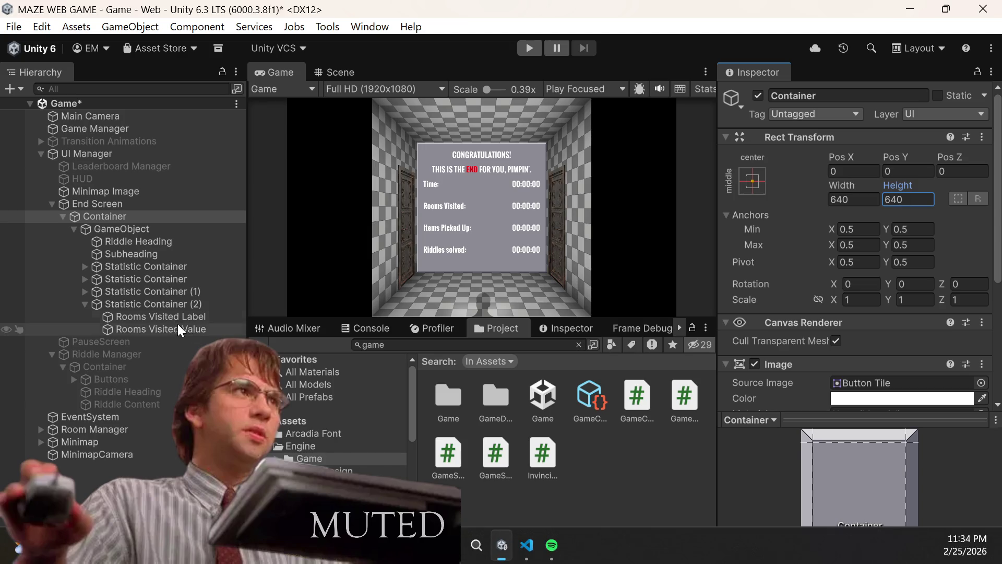
# Rename Statistic Container (2) to 'Riddle Statisitic' and save the scene
pyautogui.click(183, 305)
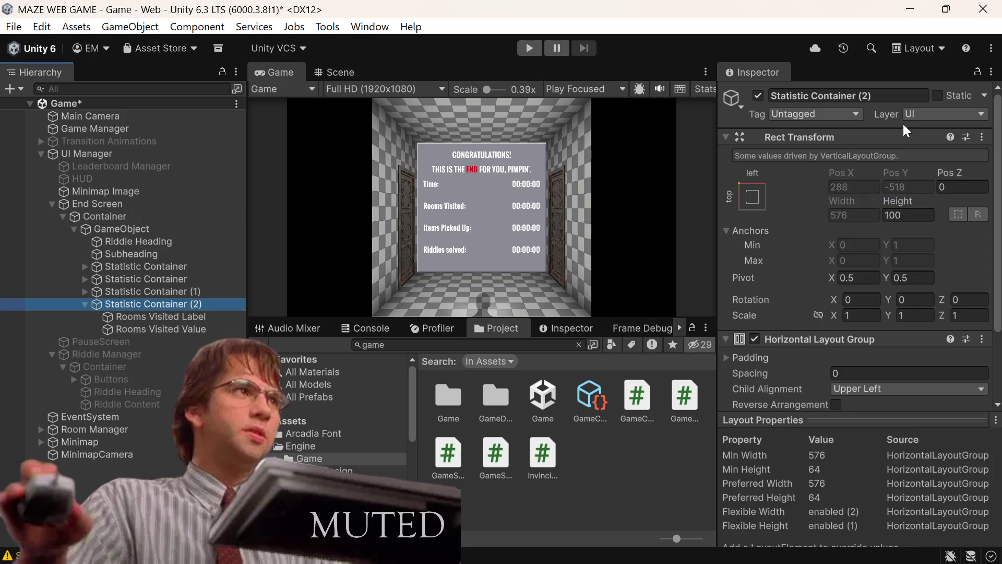
pyautogui.click(887, 99)
pyautogui.press('BackSpace')
pyautogui.write('Rid')
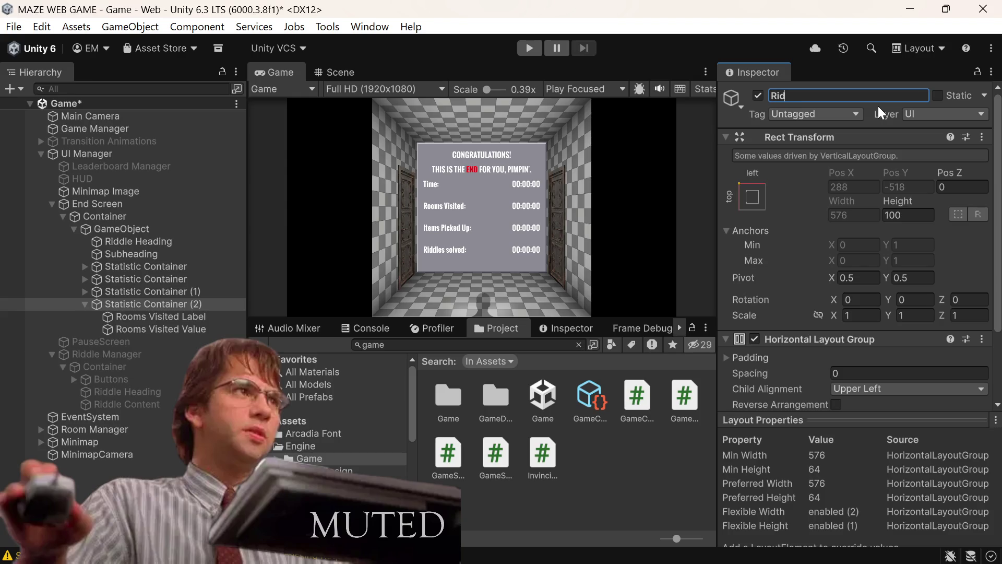
pyautogui.write('dle Sta')
pyautogui.write('ti')
pyautogui.write('s')
pyautogui.press('BackSpace')
pyautogui.write('s')
pyautogui.press('BackSpace')
pyautogui.write('sitic')
pyautogui.hotkey('ctrl', 's')
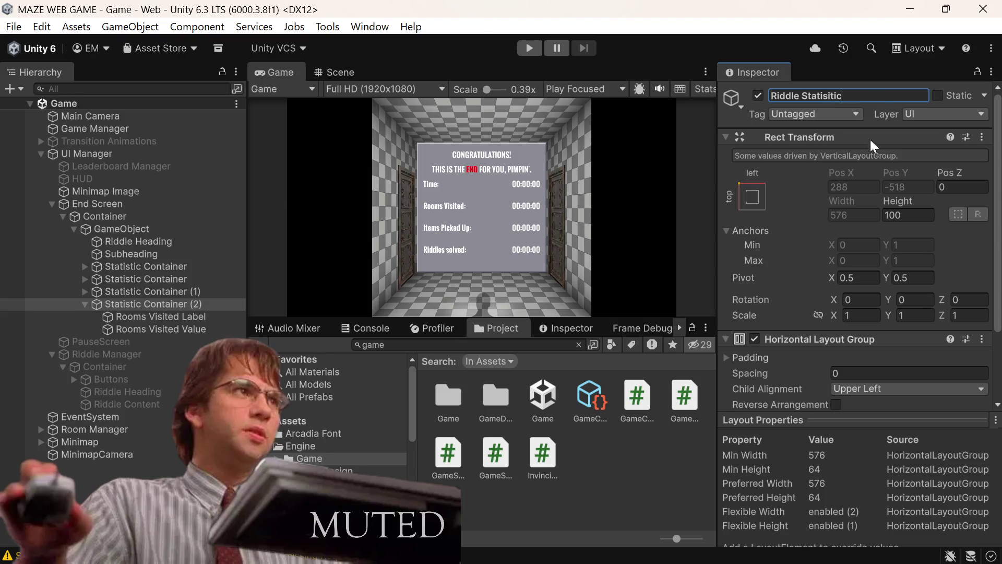
pyautogui.click(140, 281)
# Rename its label child to 'Riddles Solved Label' and save
pyautogui.click(142, 290)
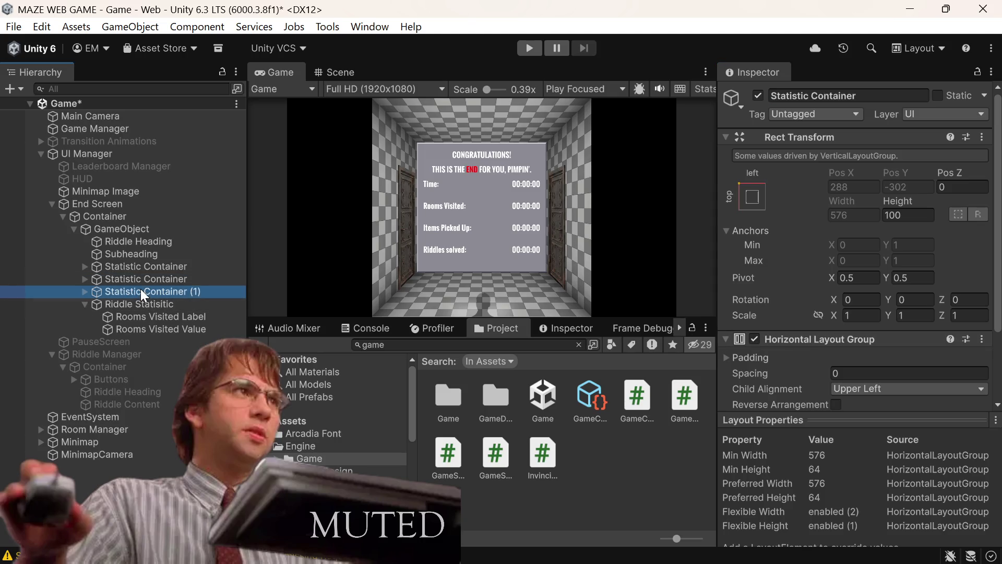
pyautogui.click(164, 317)
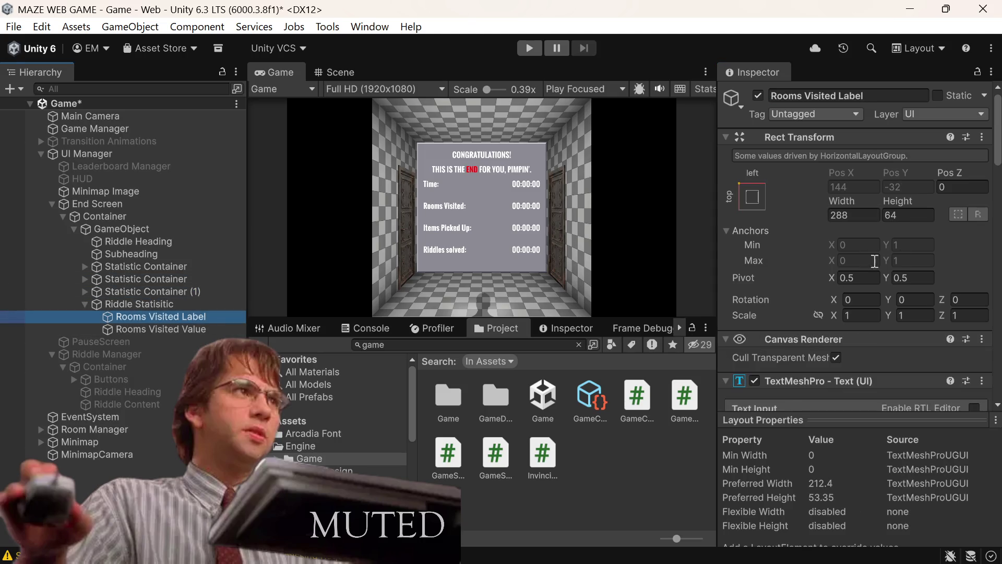
pyautogui.click(850, 90)
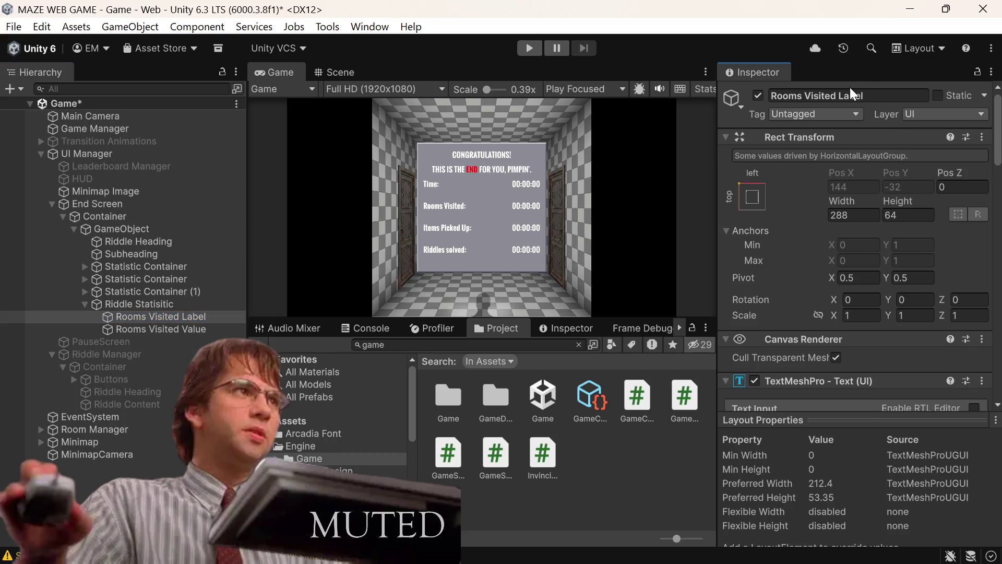
pyautogui.click(907, 90)
pyautogui.write('Ridd')
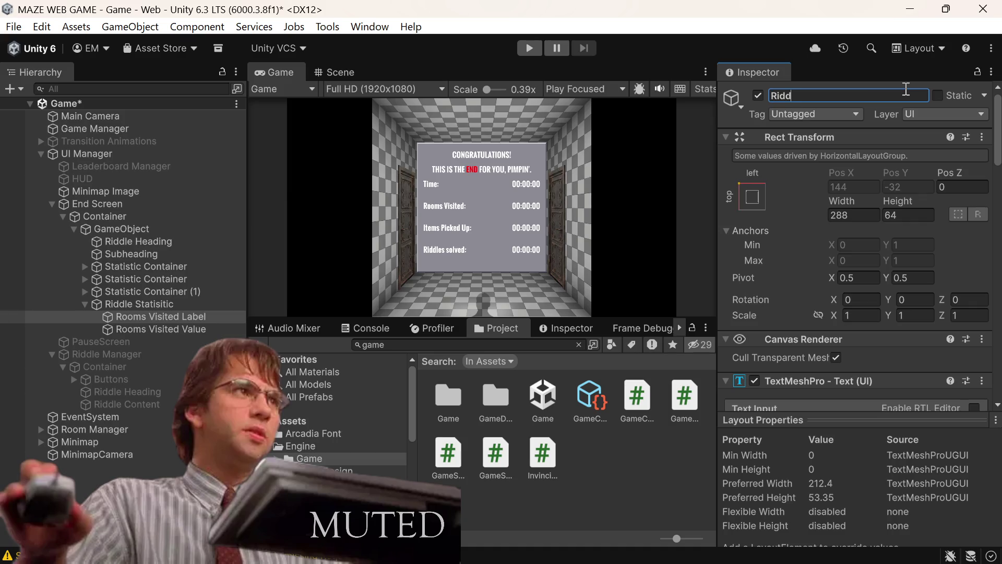
pyautogui.write('les Solve')
pyautogui.write('d')
pyautogui.write(' Label')
pyautogui.hotkey('ctrl', 's')
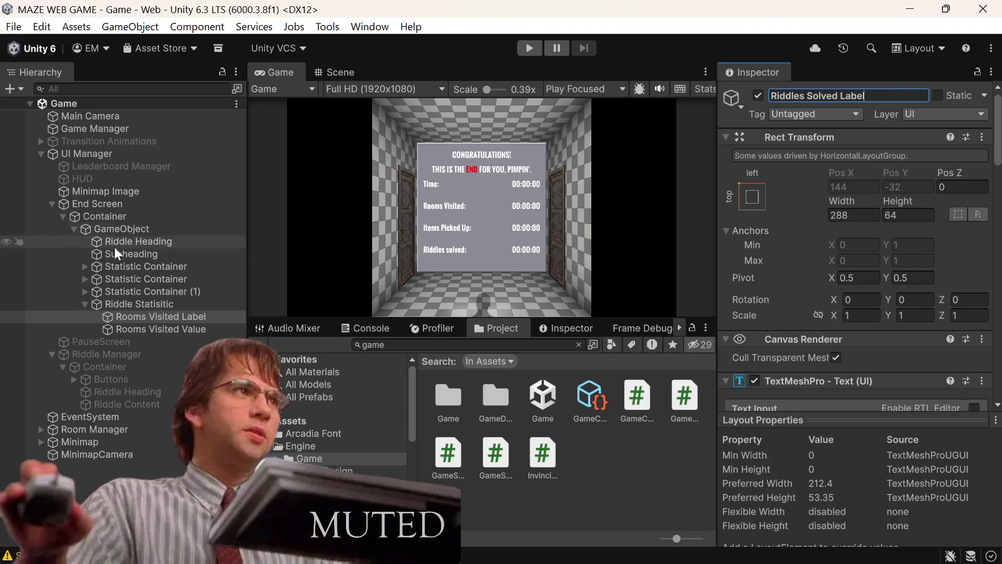
# Rename its value child to 'Riddles Solved Value' and save
pyautogui.click(148, 327)
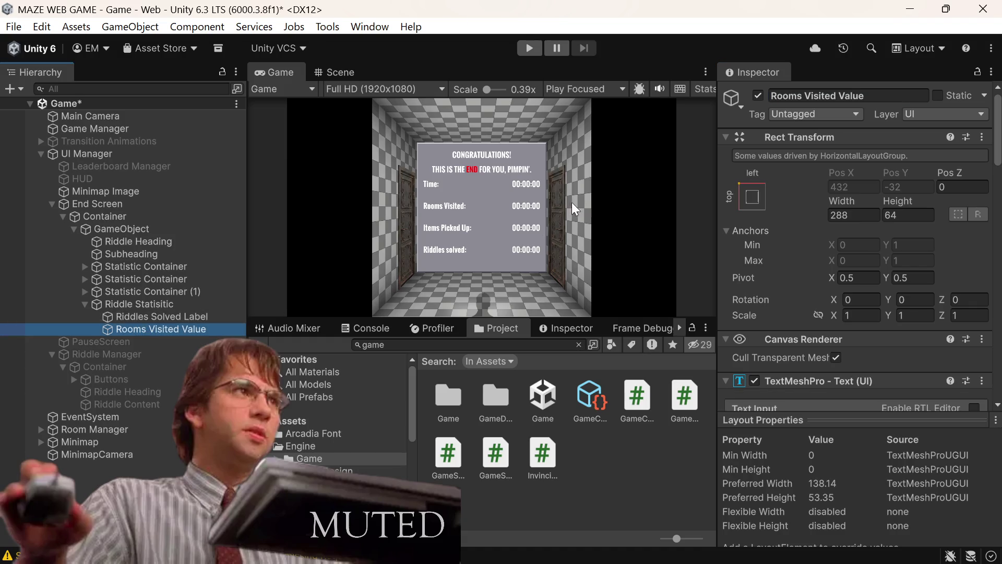
pyautogui.click(813, 100)
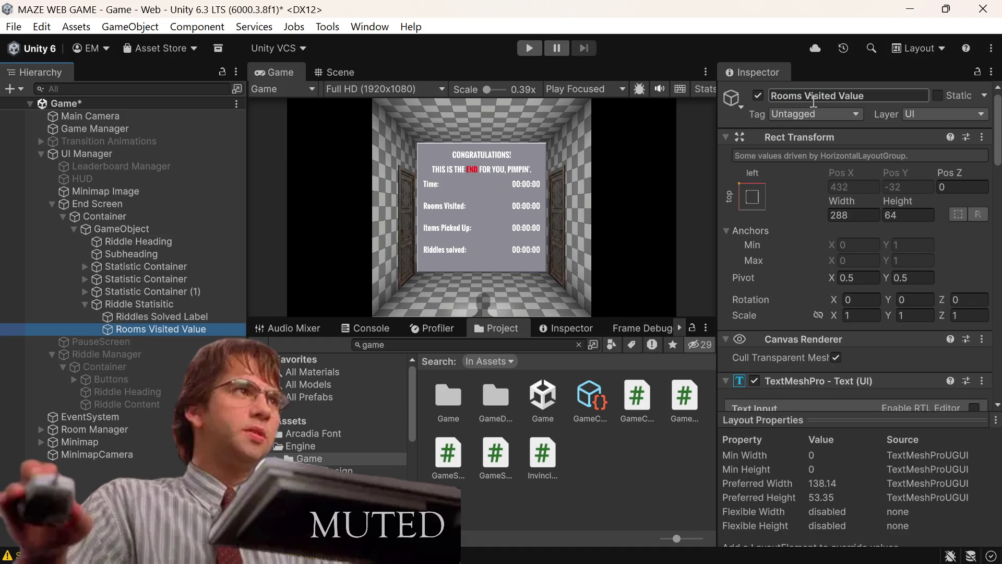
pyautogui.write('R')
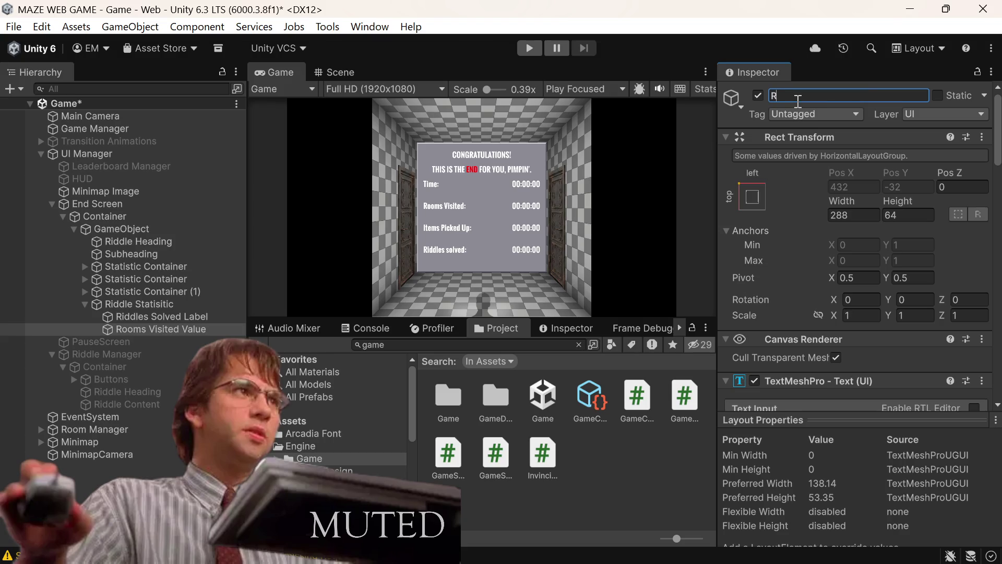
pyautogui.write('iddles Solvefd')
pyautogui.press('BackSpace')
pyautogui.press('BackSpace')
pyautogui.press('BackSpace')
pyautogui.write('ed')
pyautogui.write(' Value')
pyautogui.hotkey('ctrl', 's')
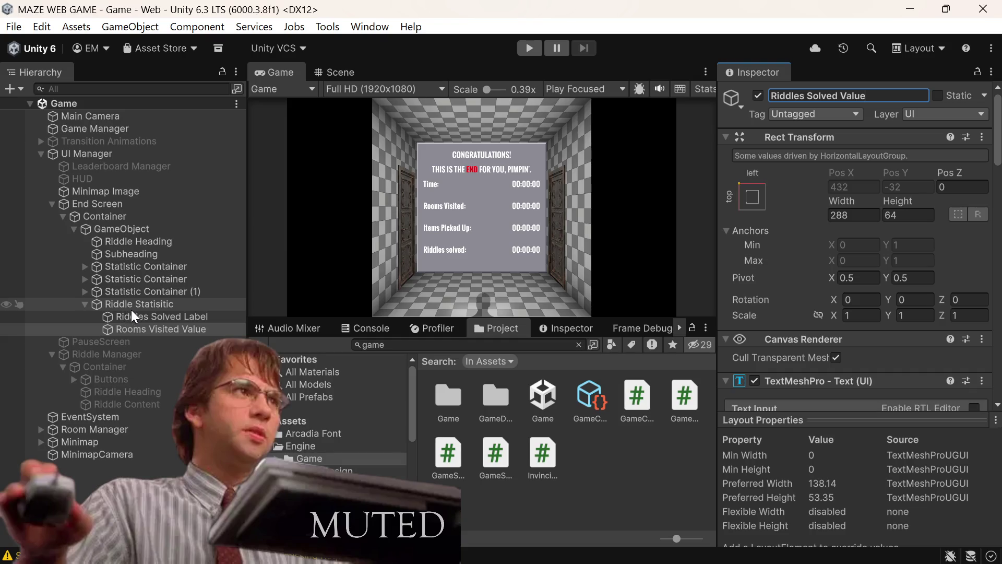
pyautogui.click(168, 290)
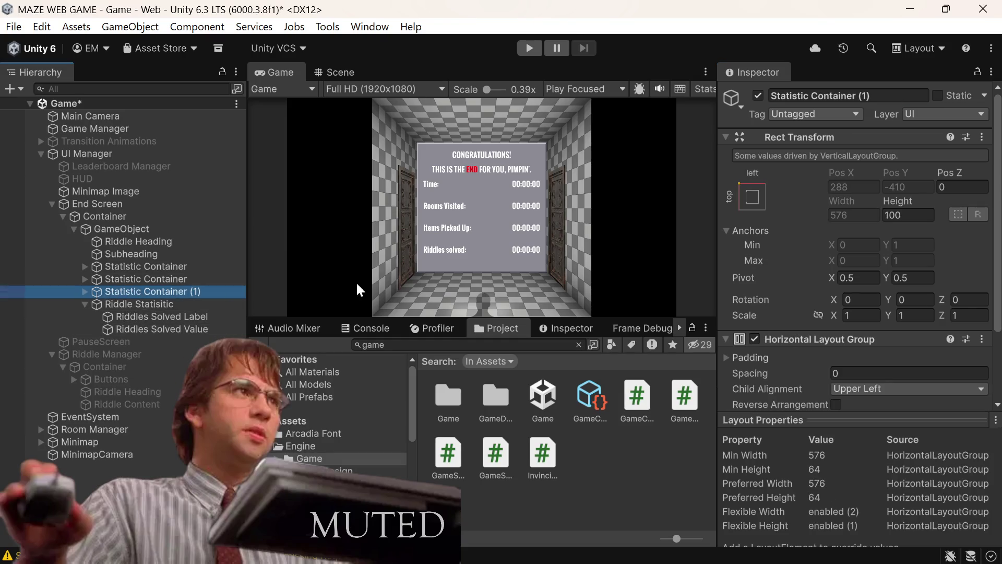
# Rename Statistic Container (1) to 'Items Picked Up Label' and save
pyautogui.click(883, 95)
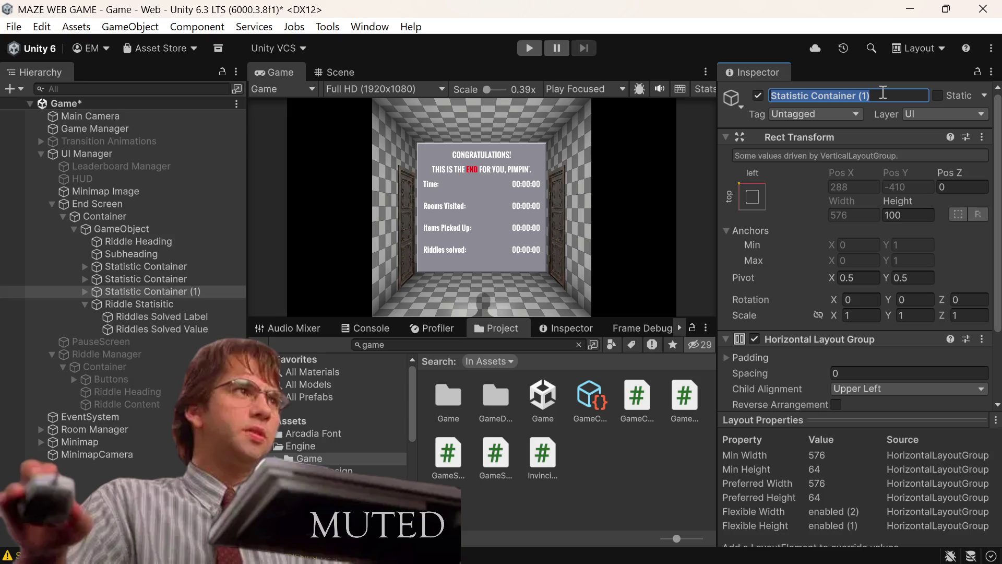
pyautogui.click(883, 96)
pyautogui.press('BackSpace')
pyautogui.press('BackSpace')
pyautogui.press('BackSpace')
pyautogui.press('BackSpace')
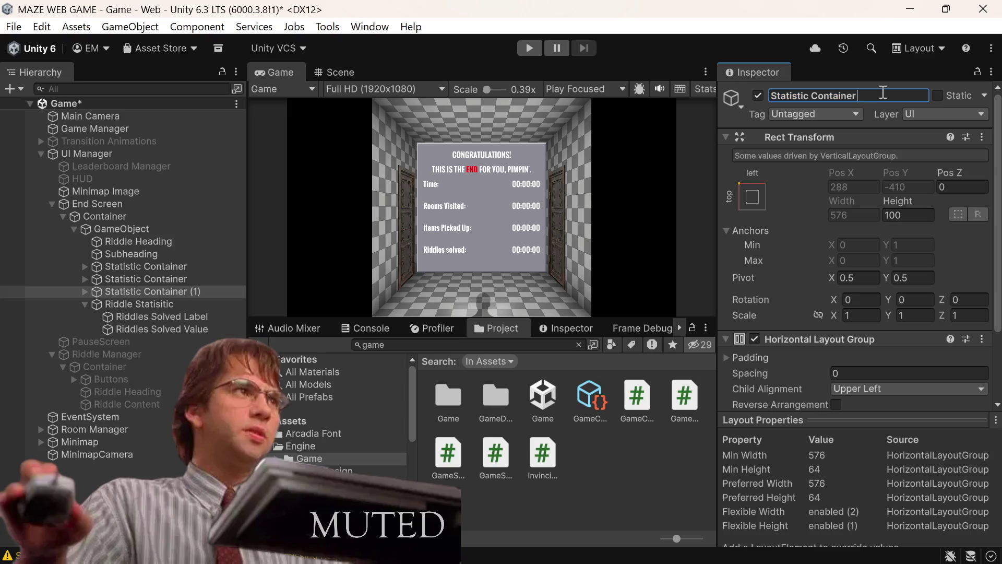
pyautogui.press('BackSpace')
pyautogui.press('BackSpace')
pyautogui.press('BackSpace')
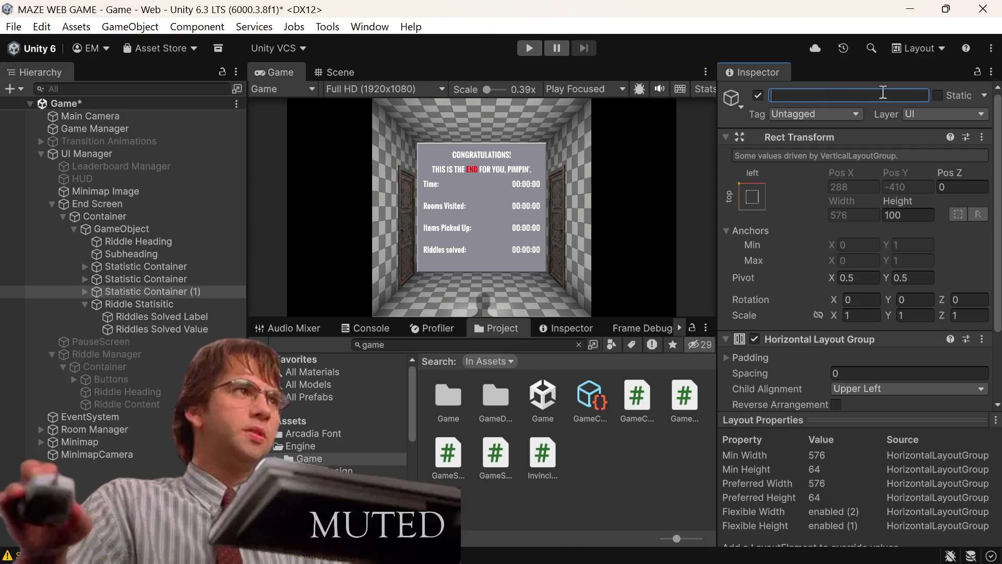
pyautogui.write('Items')
pyautogui.write(' Picke')
pyautogui.write('d Up L')
pyautogui.write('abel')
pyautogui.press('Return')
pyautogui.hotkey('ctrl', 's')
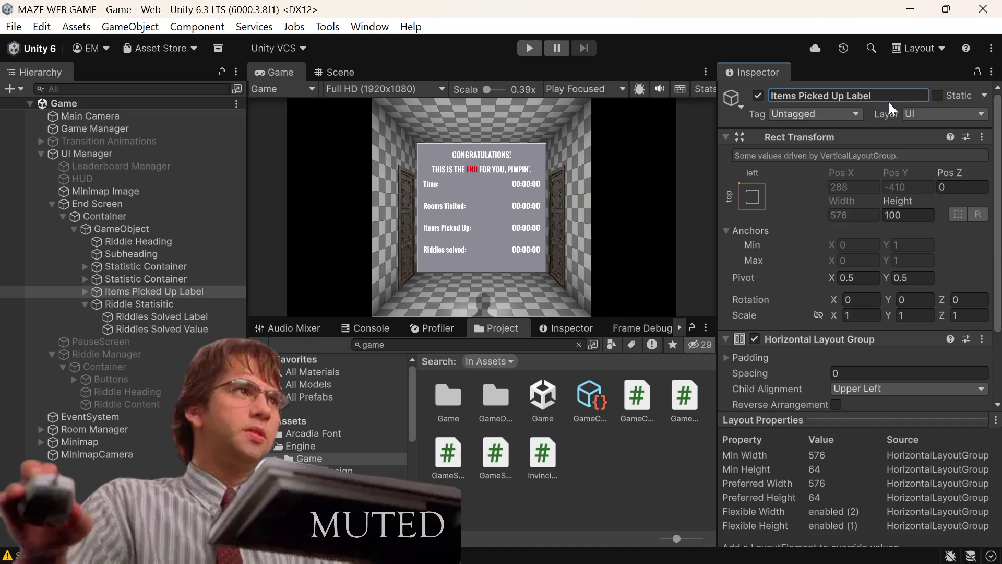
# Change that name's ending so it reads 'Items Picked Up Statistic'
pyautogui.hotkey('ctrl', 'a')
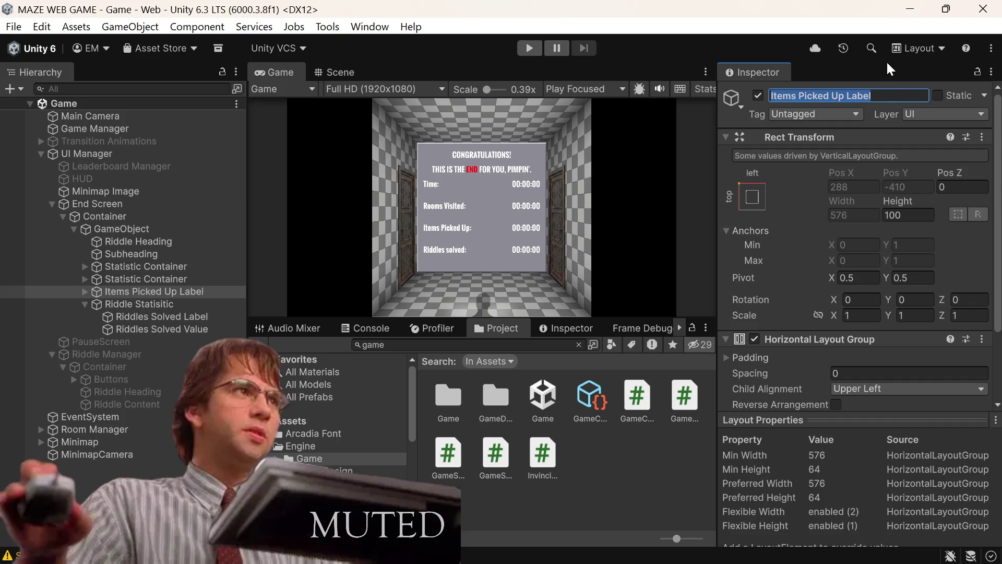
pyautogui.press('End')
pyautogui.press('BackSpace')
pyautogui.press('BackSpace')
pyautogui.press('BackSpace')
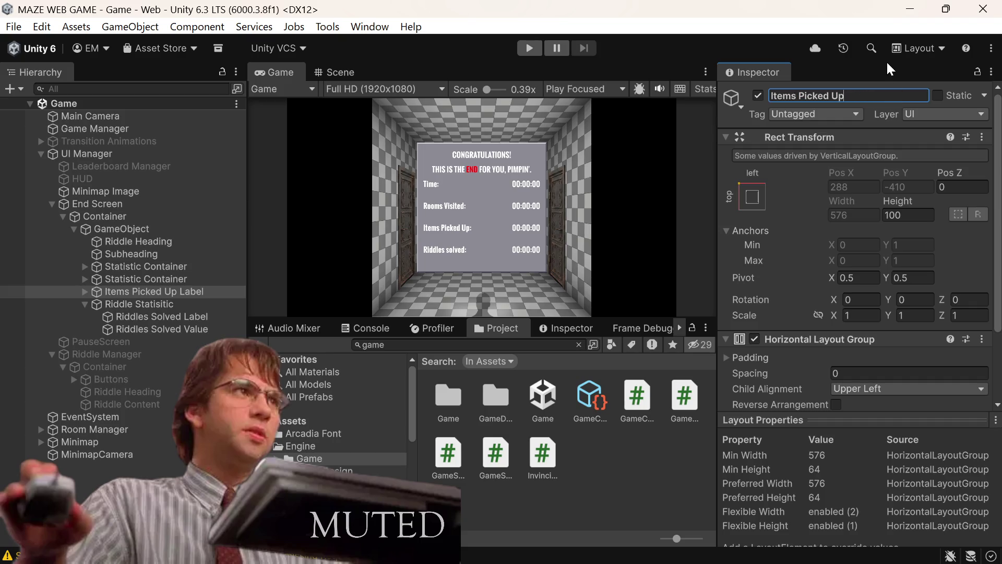
pyautogui.write('St')
pyautogui.press('BackSpace')
pyautogui.press('BackSpace')
pyautogui.write('atistic')
pyautogui.click(148, 270)
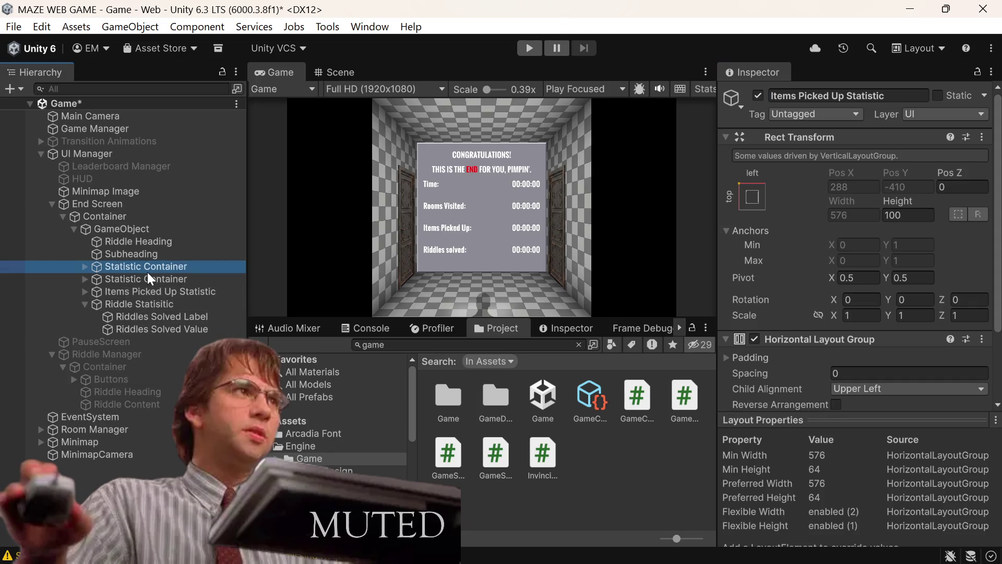
# Rename the upper Statistic Container to 'Rooms Visited Statistic' and save
pyautogui.click(860, 94)
pyautogui.press('BackSpace')
pyautogui.write('Roo')
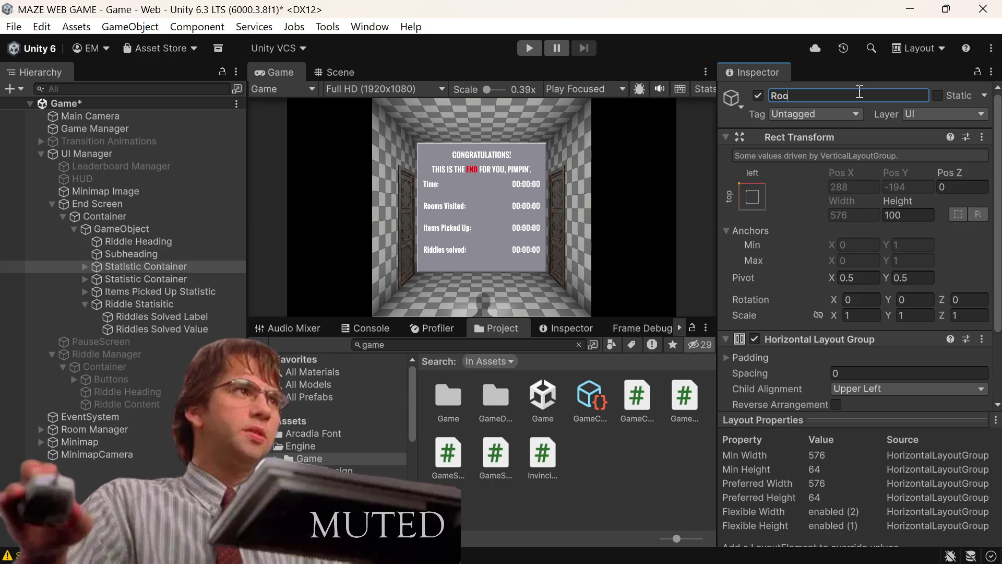
pyautogui.write('ms isit')
pyautogui.press('BackSpace')
pyautogui.press('BackSpace')
pyautogui.press('BackSpace')
pyautogui.write('Visit')
pyautogui.write('ed Statistic')
pyautogui.hotkey('ctrl', 's')
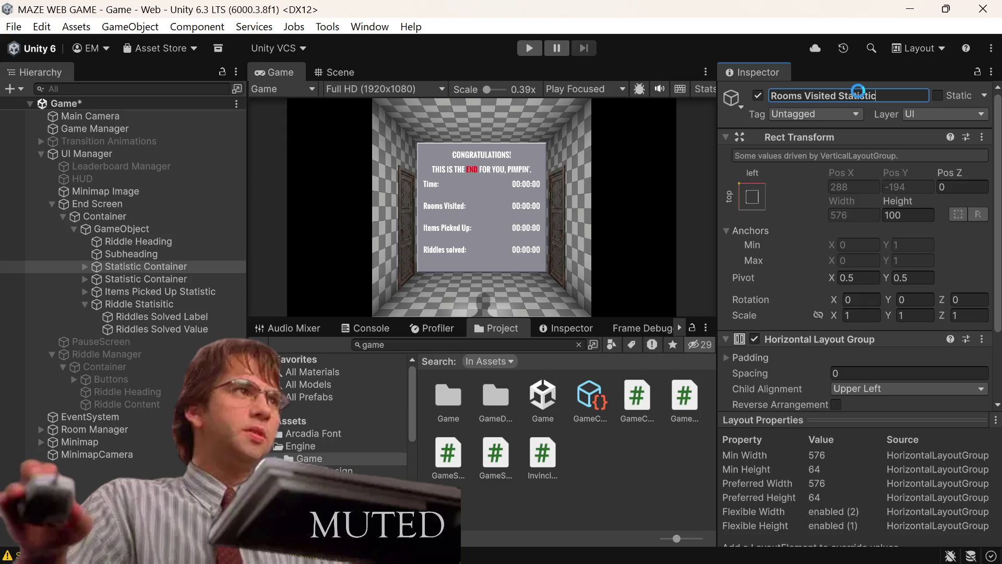
pyautogui.click(142, 272)
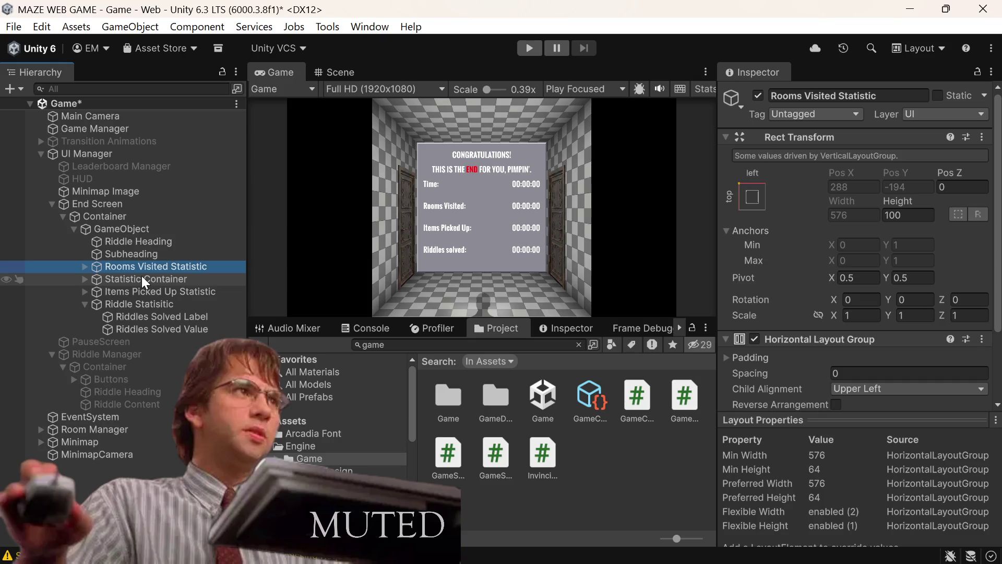
# Expand the remaining Statistic Container and switch to the Scene view
pyautogui.click(143, 276)
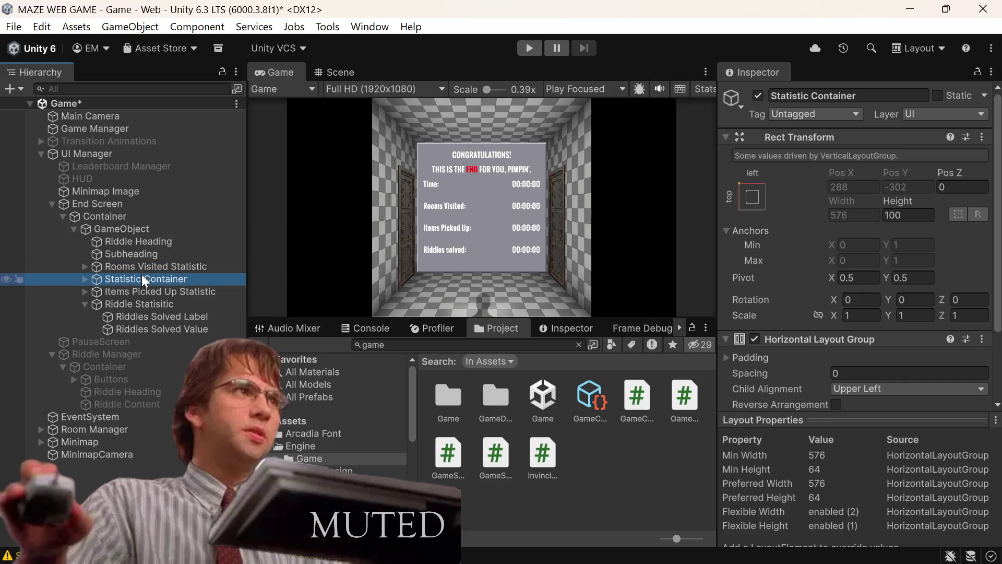
pyautogui.click(84, 279)
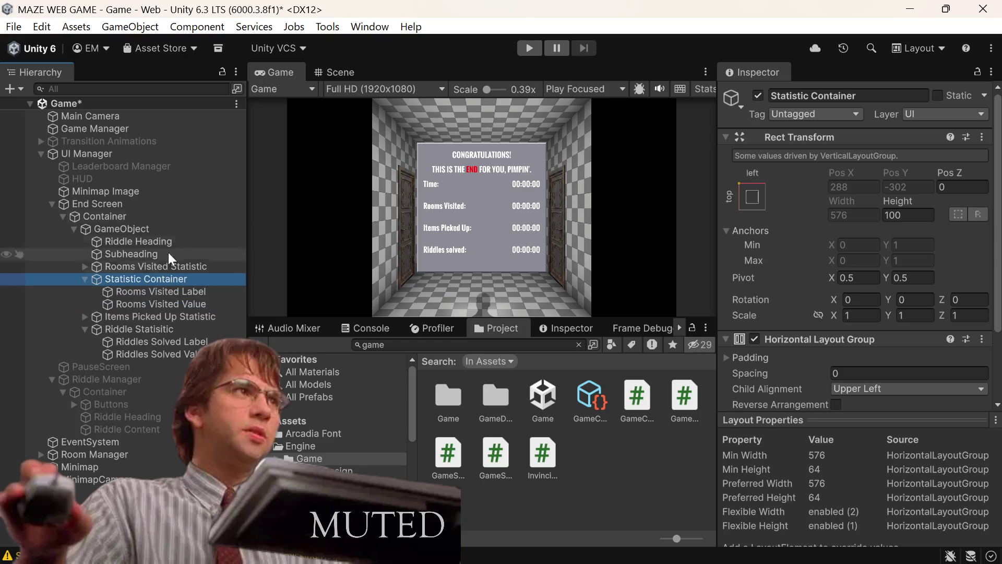
pyautogui.click(327, 72)
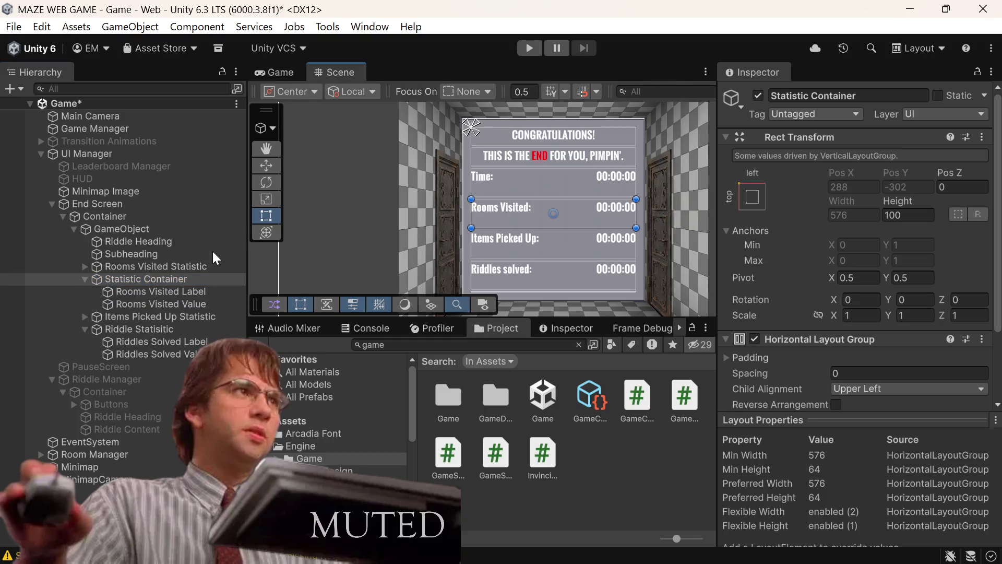
# Rename the last Statistic Container to 'Rooms Visited Statistic' and save
pyautogui.click(138, 316)
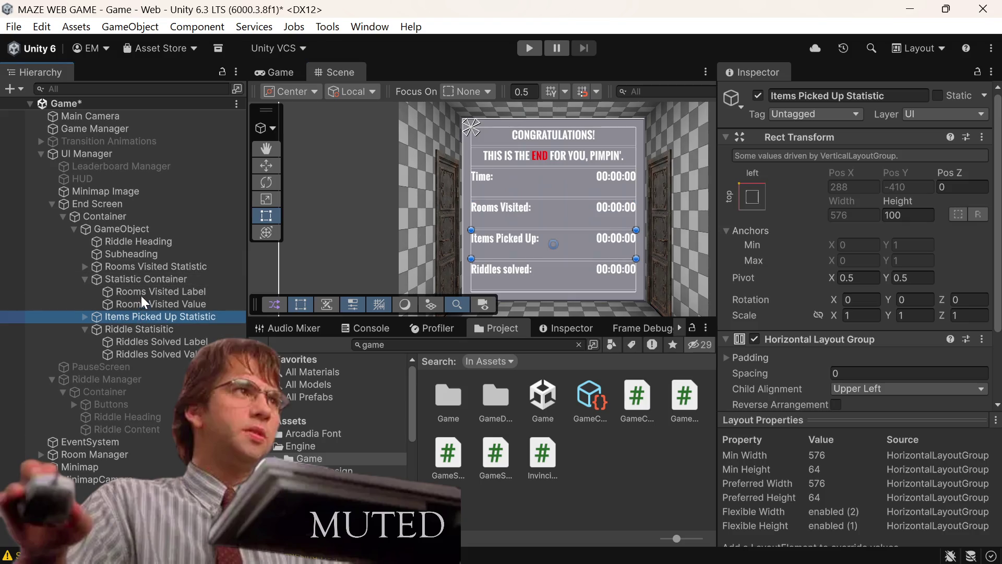
pyautogui.click(146, 280)
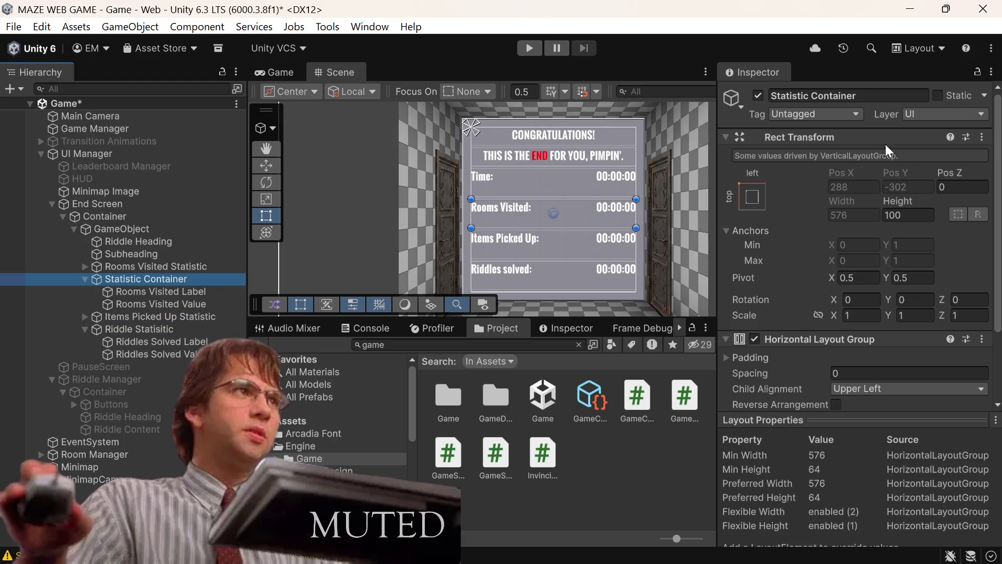
pyautogui.click(869, 98)
pyautogui.write('Rooms S')
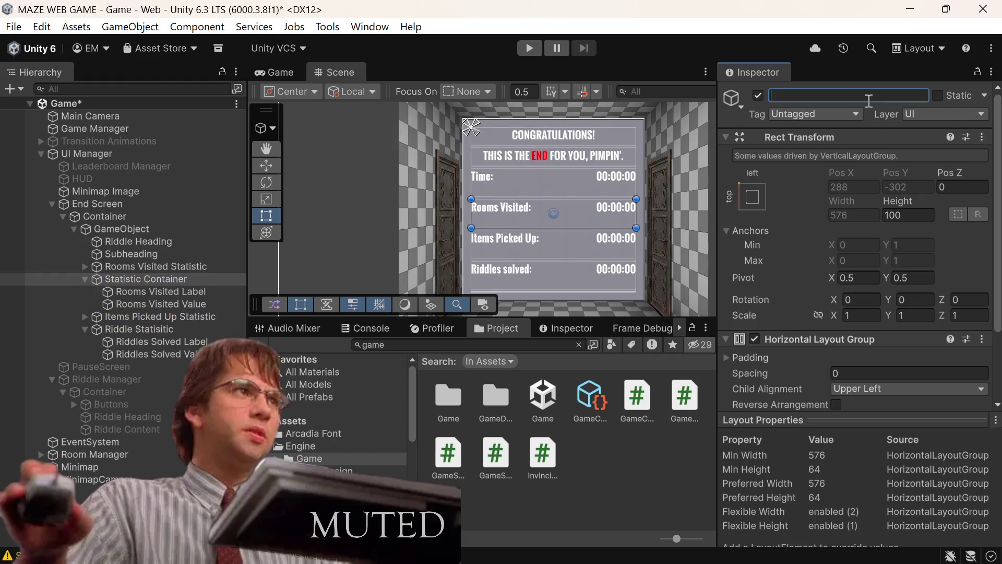
pyautogui.write('tat')
pyautogui.press('BackSpace')
pyautogui.press('BackSpace')
pyautogui.press('BackSpace')
pyautogui.write('Visited S')
pyautogui.write('tatistic')
pyautogui.press('BackSpace')
pyautogui.write('ic')
pyautogui.hotkey('ctrl', 's')
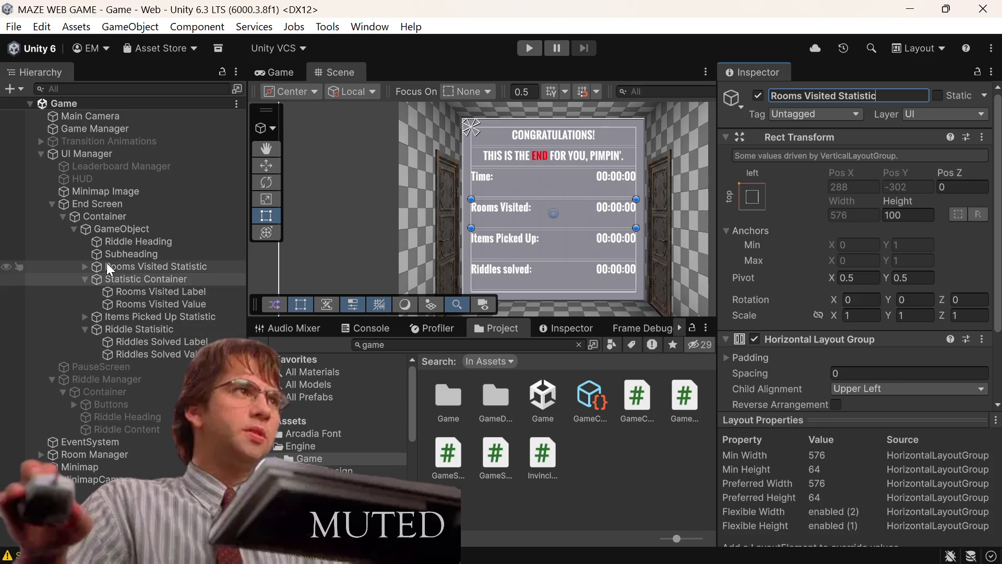
pyautogui.click(81, 280)
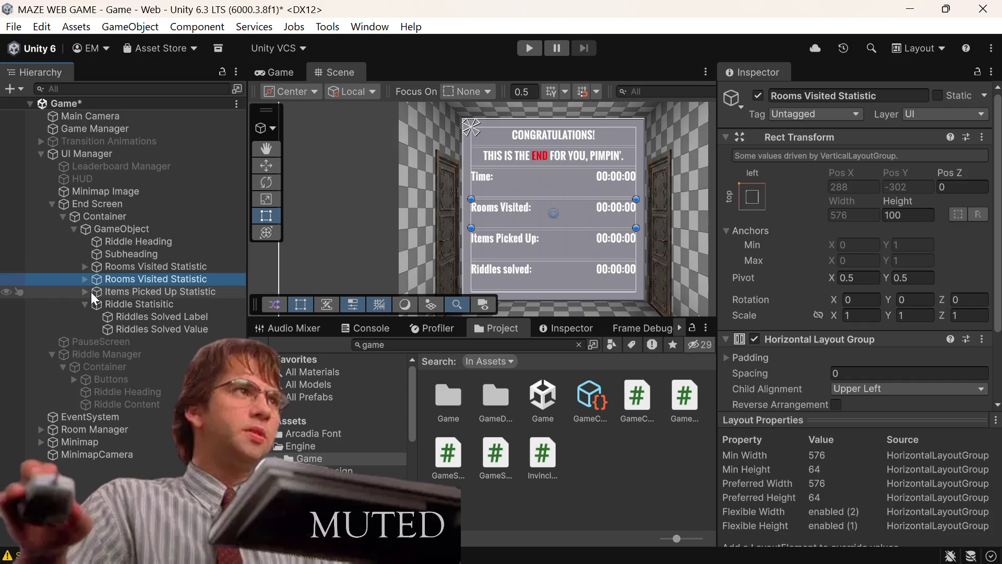
# Collapse Riddle Statisitic in the Hierarchy and select the Time row's object
pyautogui.click(90, 305)
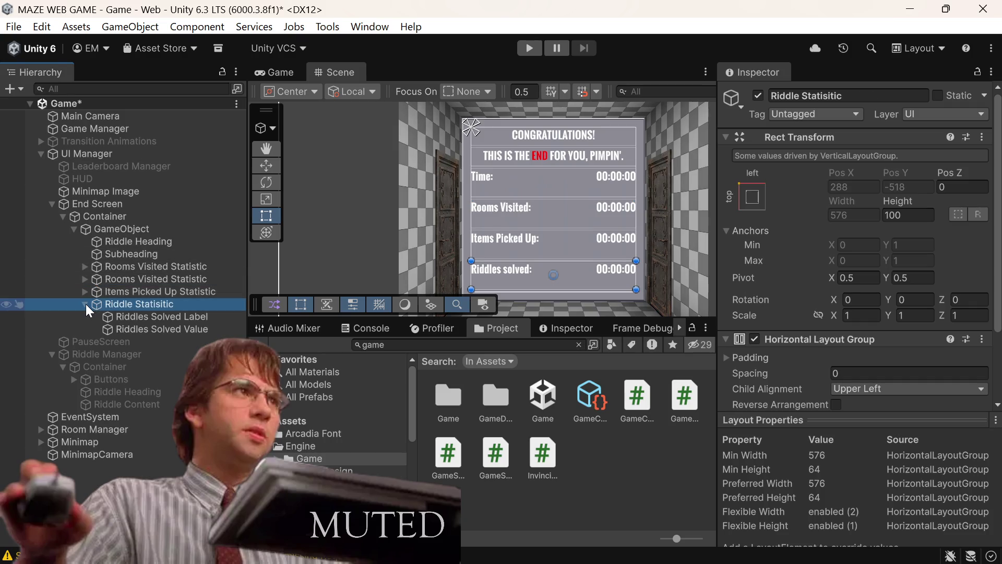
pyautogui.click(85, 304)
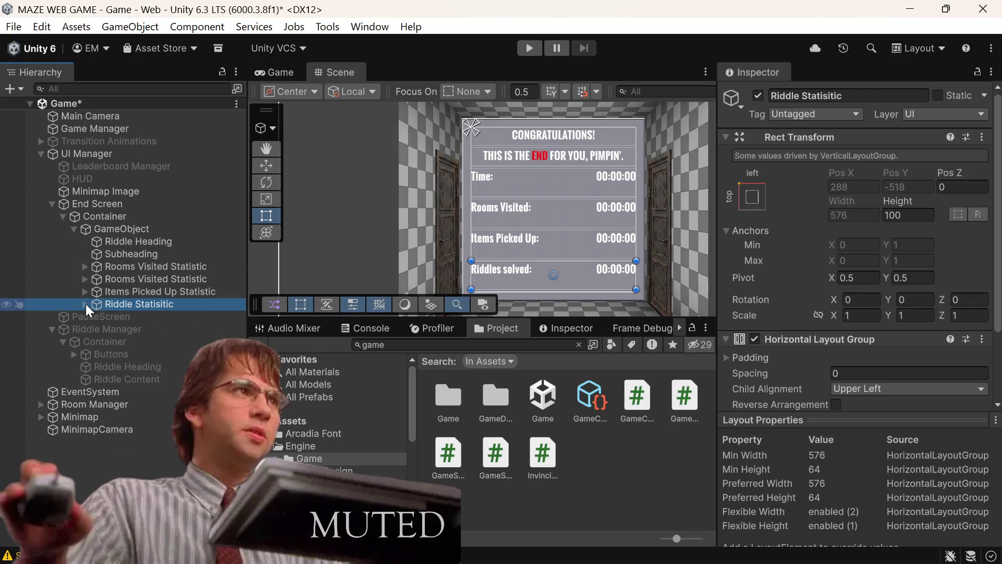
pyautogui.click(111, 266)
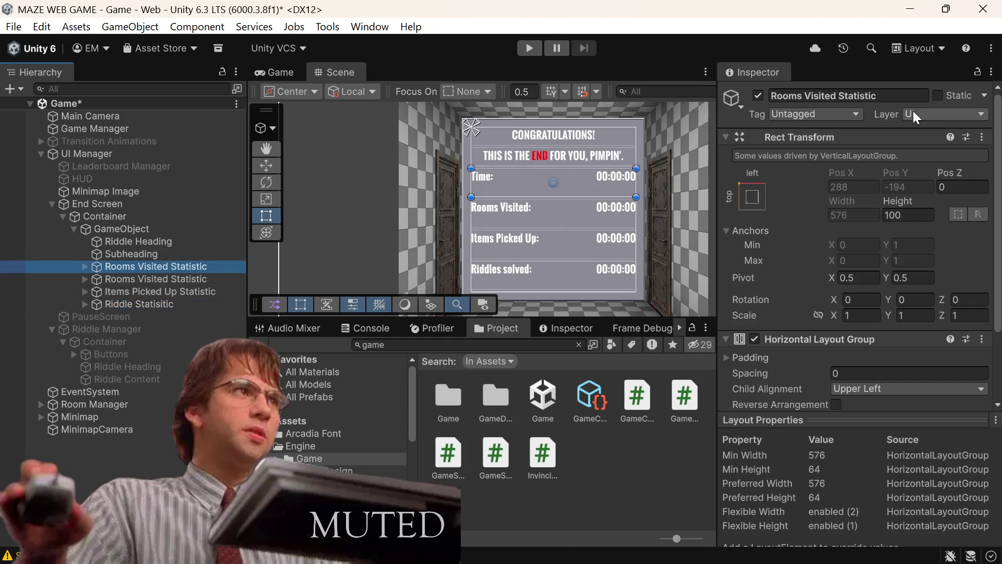
# Rename the duplicate top Rooms Visited Statistic to 'Time Statistic' and save
pyautogui.click(860, 85)
pyautogui.click(850, 93)
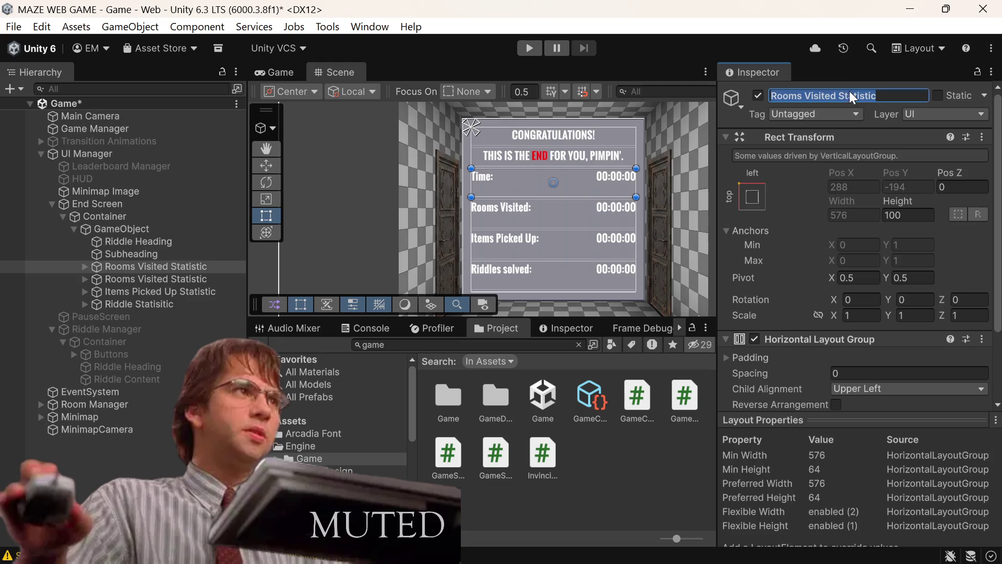
pyautogui.press('BackSpace')
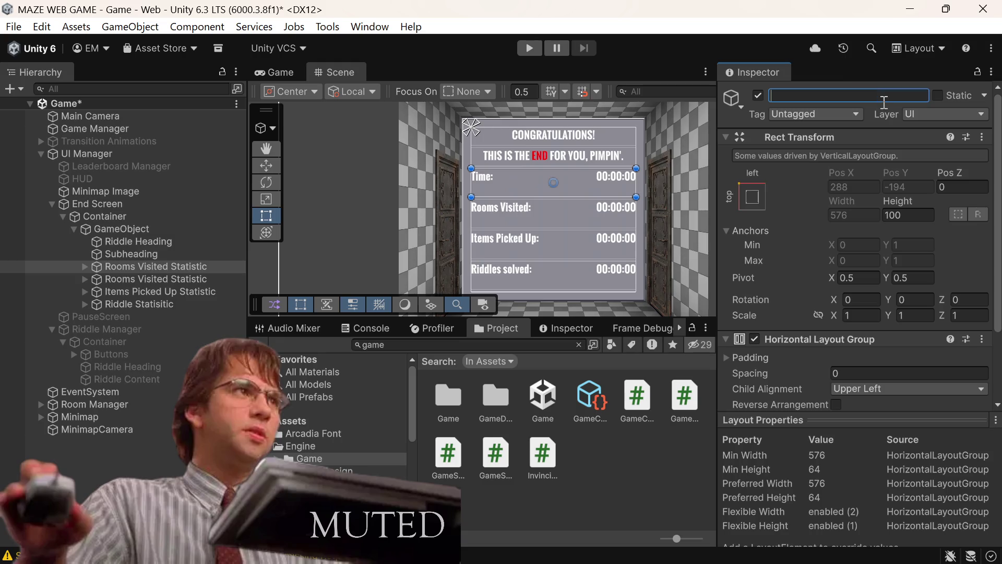
pyautogui.write('Ti')
pyautogui.write('me S')
pyautogui.write('tatisti')
pyautogui.press('BackSpace')
pyautogui.write('ic')
pyautogui.hotkey('ctrl', 's')
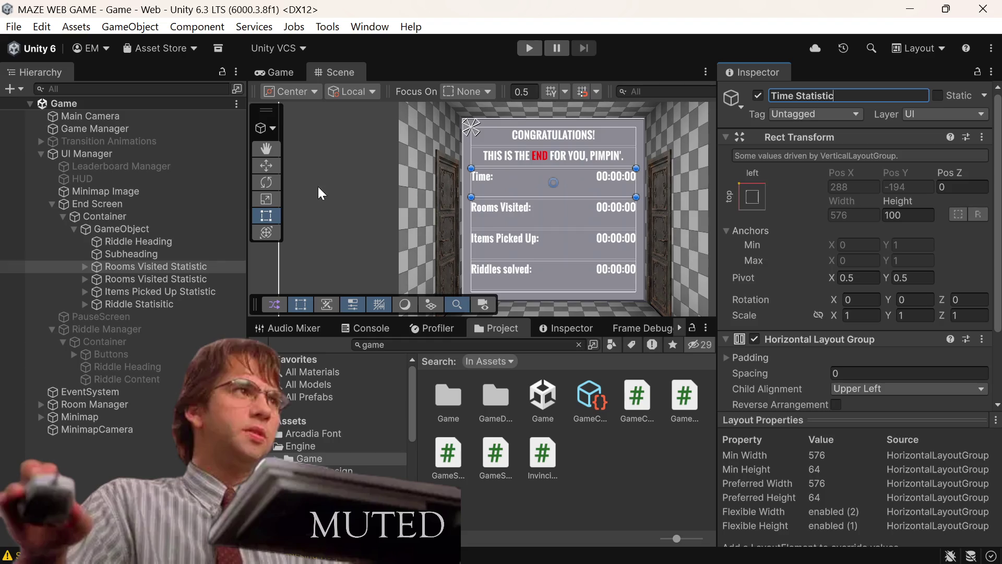
pyautogui.click(145, 255)
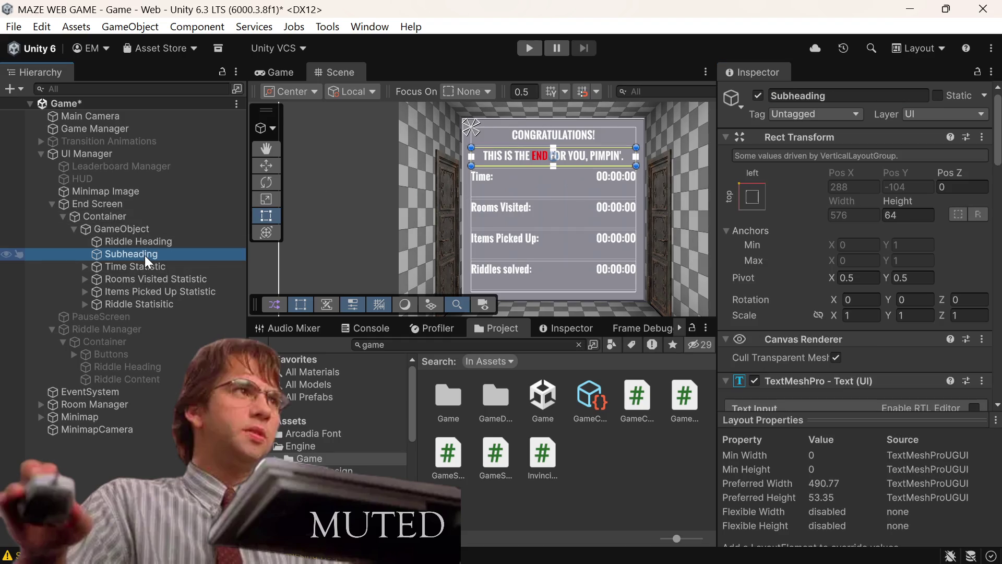
# Set the Subheading's TextMeshPro font size to 28
pyautogui.scroll(-3, 854, 199)
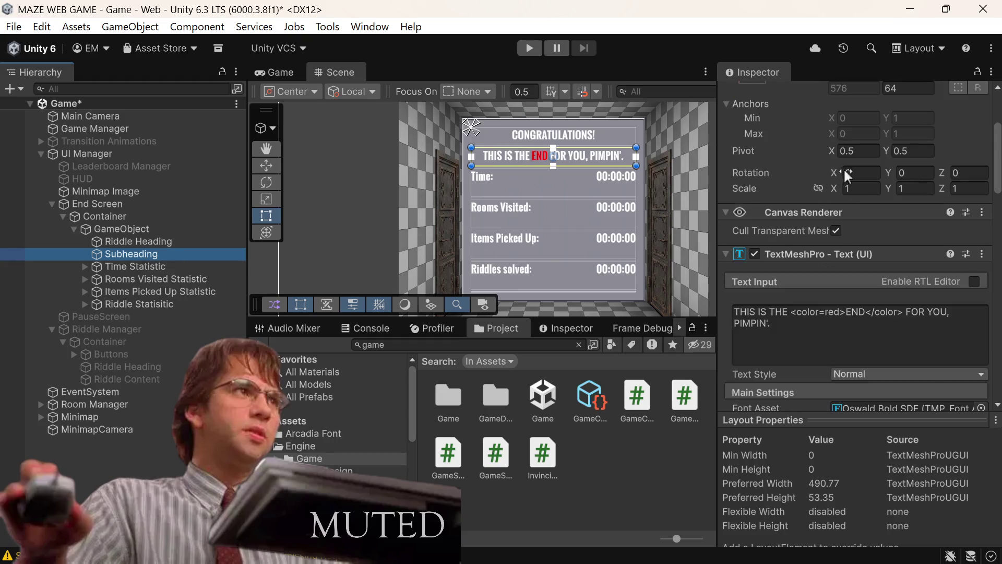
pyautogui.scroll(-4, 851, 204)
pyautogui.click(842, 285)
pyautogui.write('32')
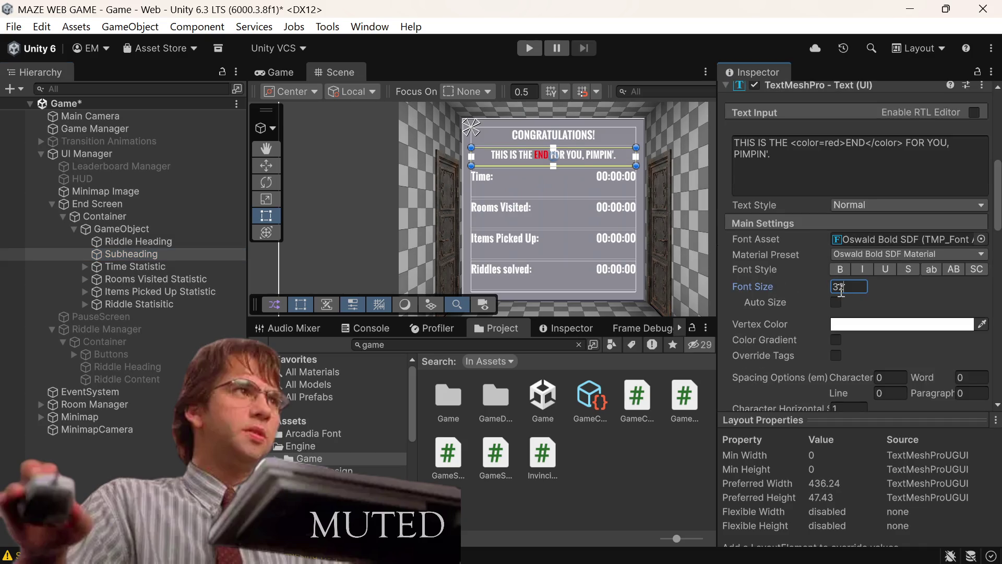
pyautogui.press('BackSpace')
pyautogui.press('BackSpace')
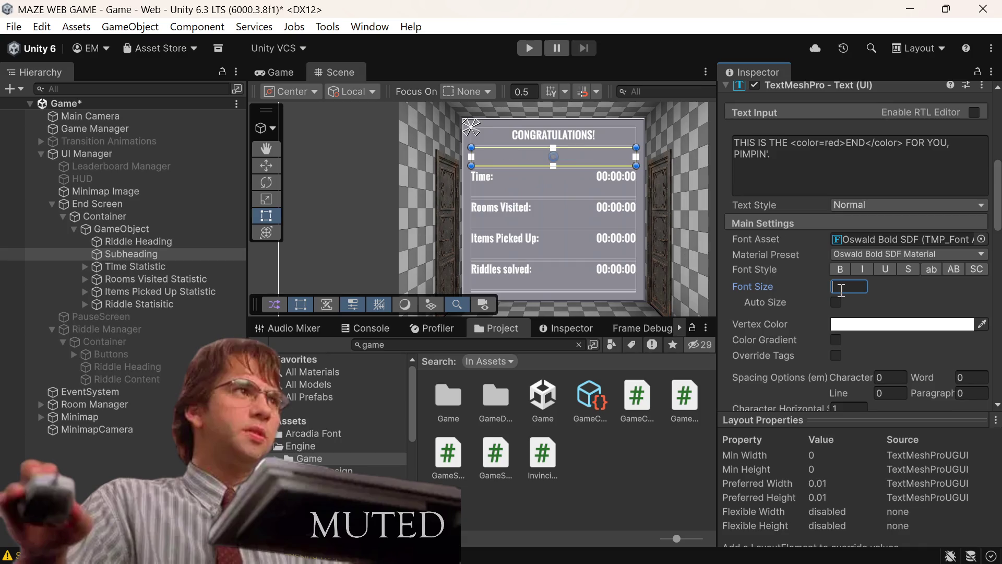
pyautogui.write('32')
pyautogui.press('BackSpace')
pyautogui.press('BackSpace')
pyautogui.write('28')
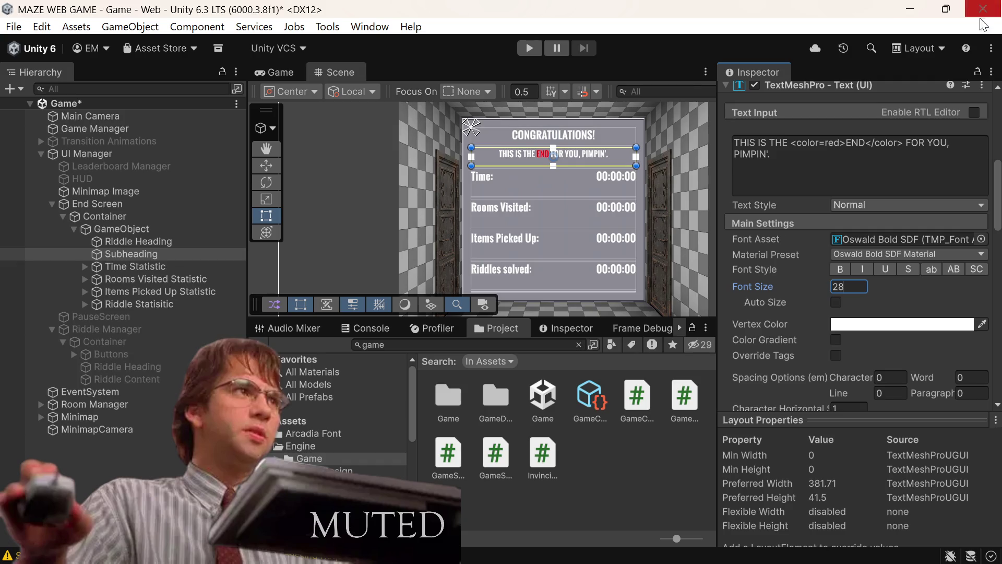
pyautogui.click(160, 265)
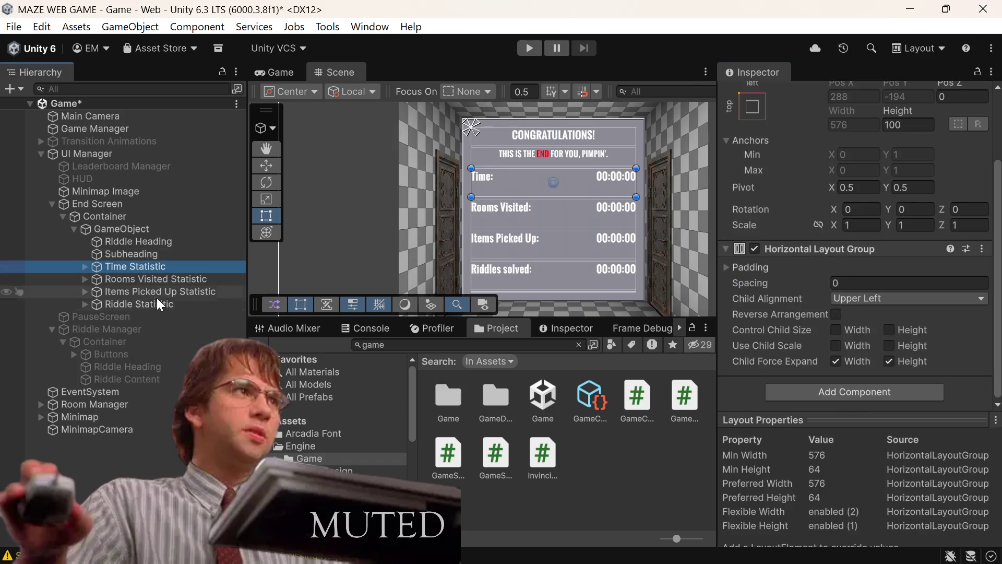
# Expand all four statistic rows and select the label under Items Picked Up Statistic
pyautogui.keyDown('shift'); pyautogui.click(155, 303); pyautogui.keyUp('shift')
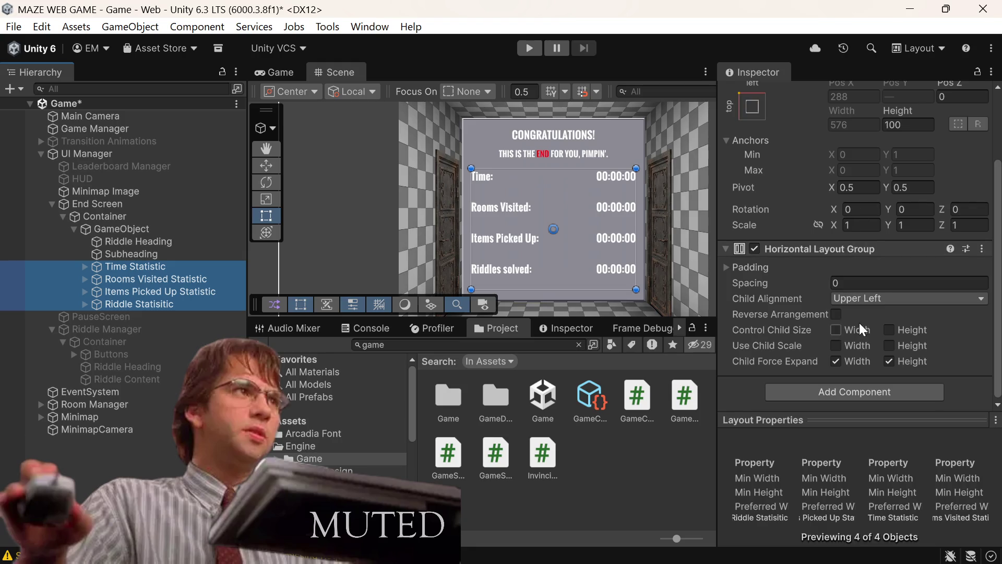
pyautogui.scroll(4, 860, 323)
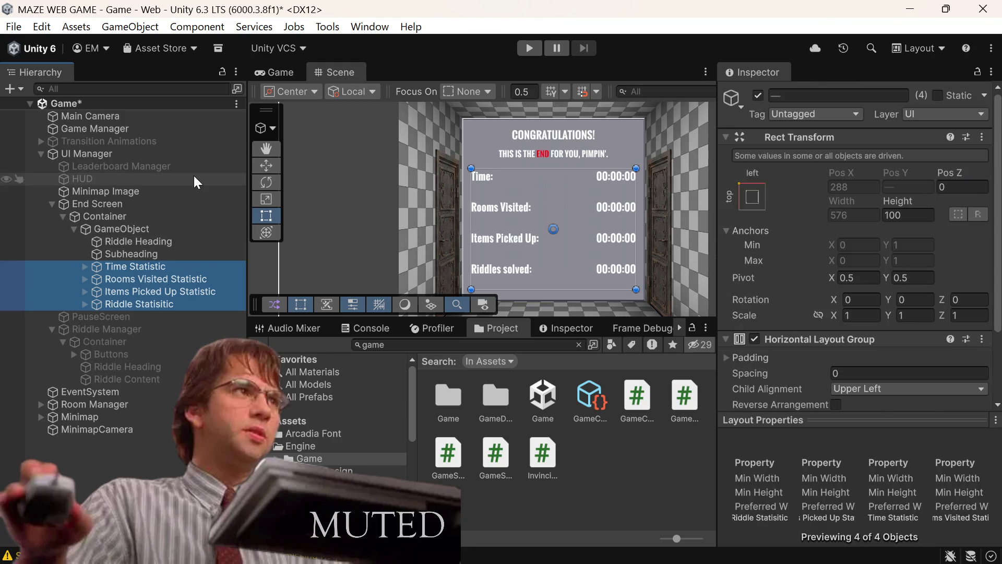
pyautogui.press('Right')
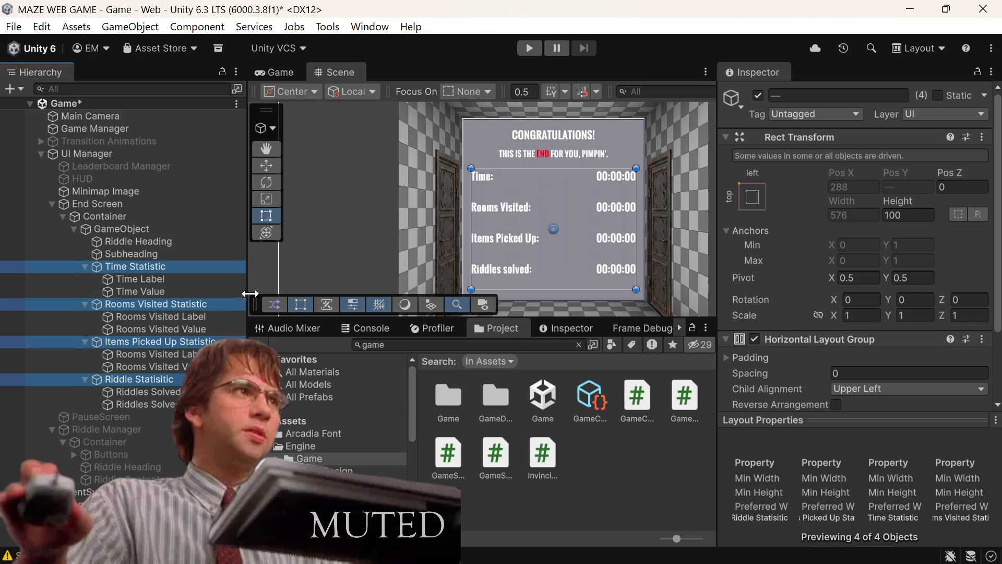
pyautogui.click(182, 280)
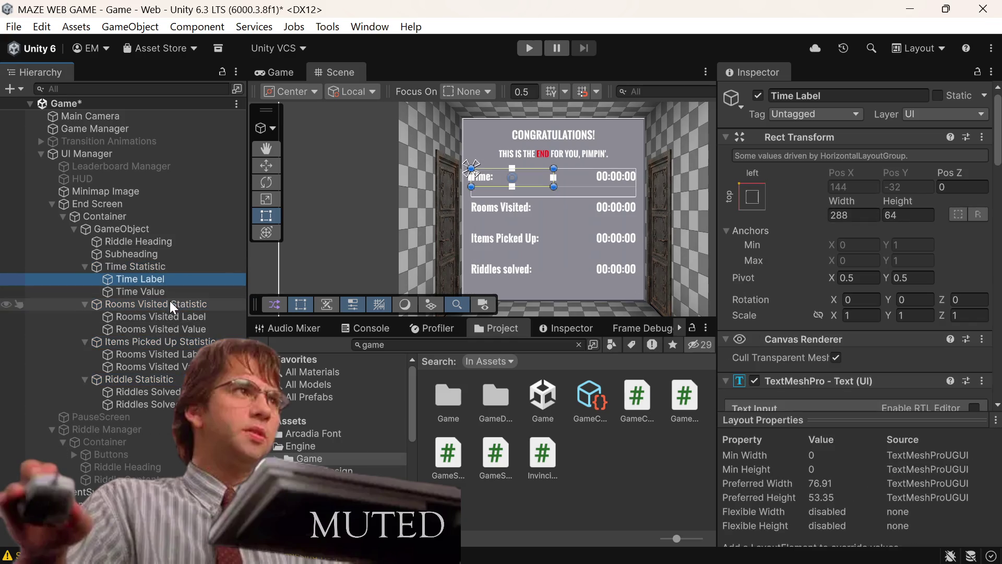
pyautogui.keyDown('ctrl'); pyautogui.click(177, 292); pyautogui.keyUp('ctrl')
pyautogui.keyDown('ctrl'); pyautogui.click(179, 314); pyautogui.keyUp('ctrl')
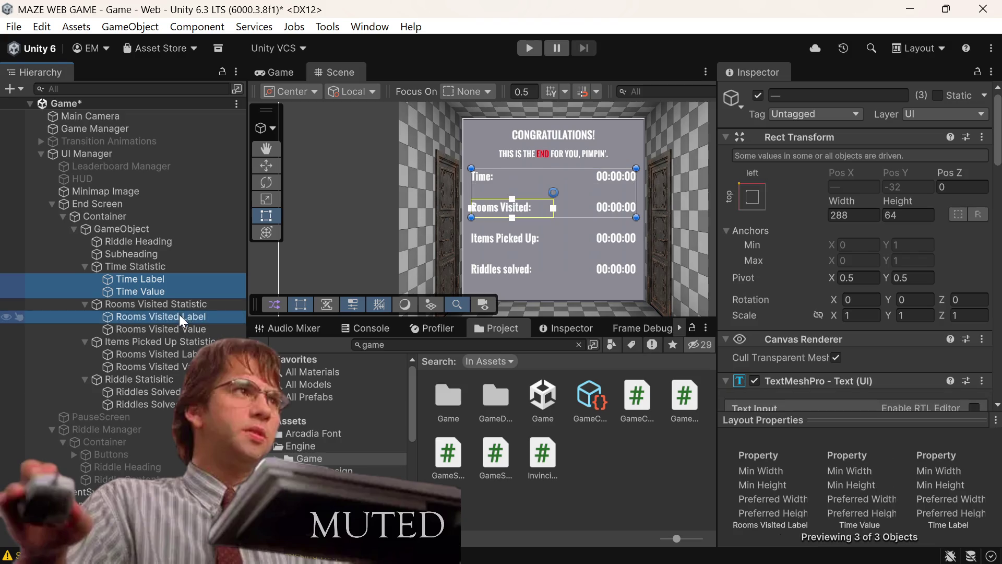
pyautogui.keyDown('ctrl'); pyautogui.click(172, 329); pyautogui.keyUp('ctrl')
pyautogui.click(172, 329)
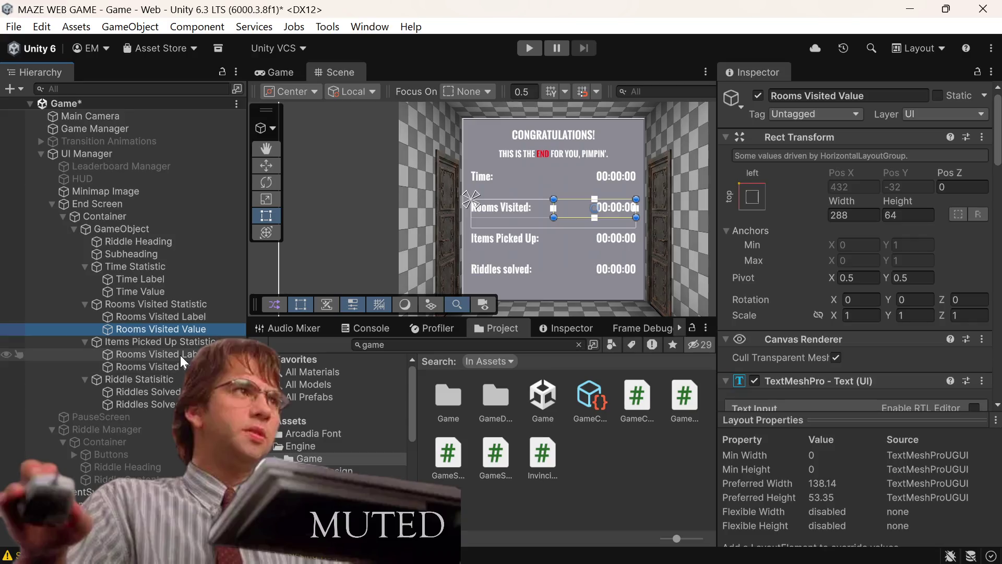
pyautogui.click(180, 355)
# Rename that label to 'Items Picked Up Label' and save
pyautogui.click(889, 95)
pyautogui.press('BackSpace')
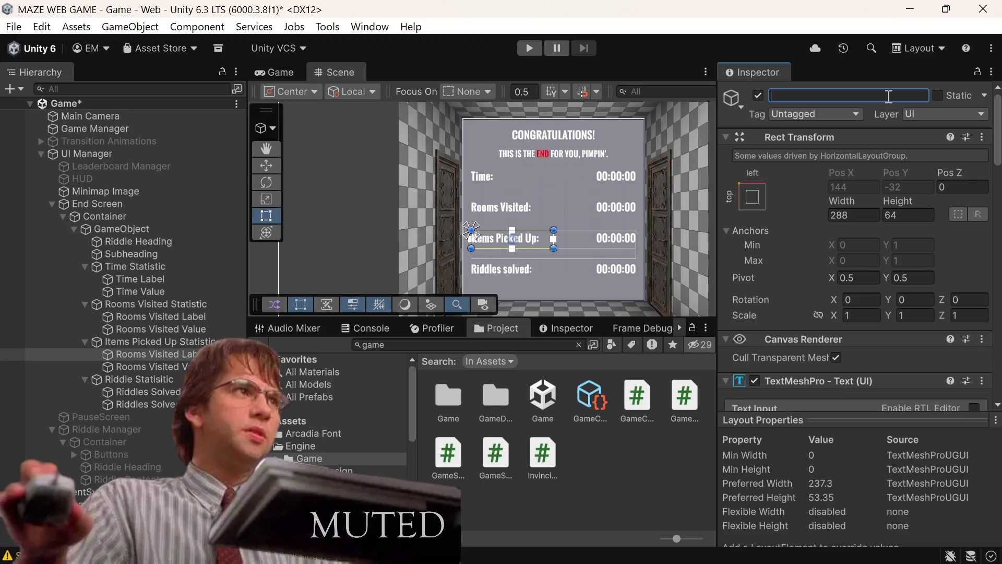
pyautogui.write('iTEMS')
pyautogui.press('BackSpace')
pyautogui.press('BackSpace')
pyautogui.press('BackSpace')
pyautogui.write('iTE')
pyautogui.press('BackSpace')
pyautogui.press('BackSpace')
pyautogui.press('BackSpace')
pyautogui.write('Items')
pyautogui.write(' Picked Up')
pyautogui.write(' Label')
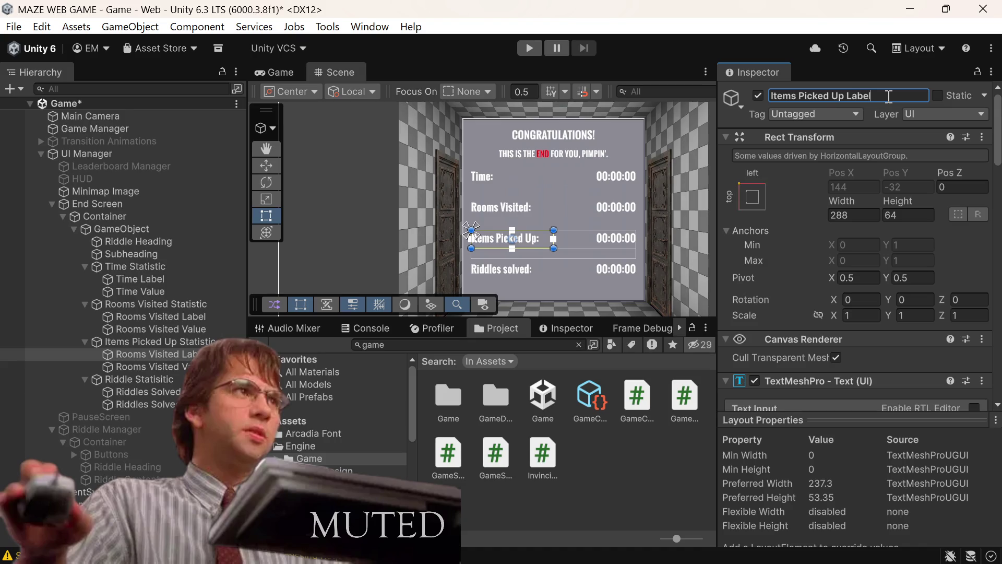
pyautogui.hotkey('ctrl', 's')
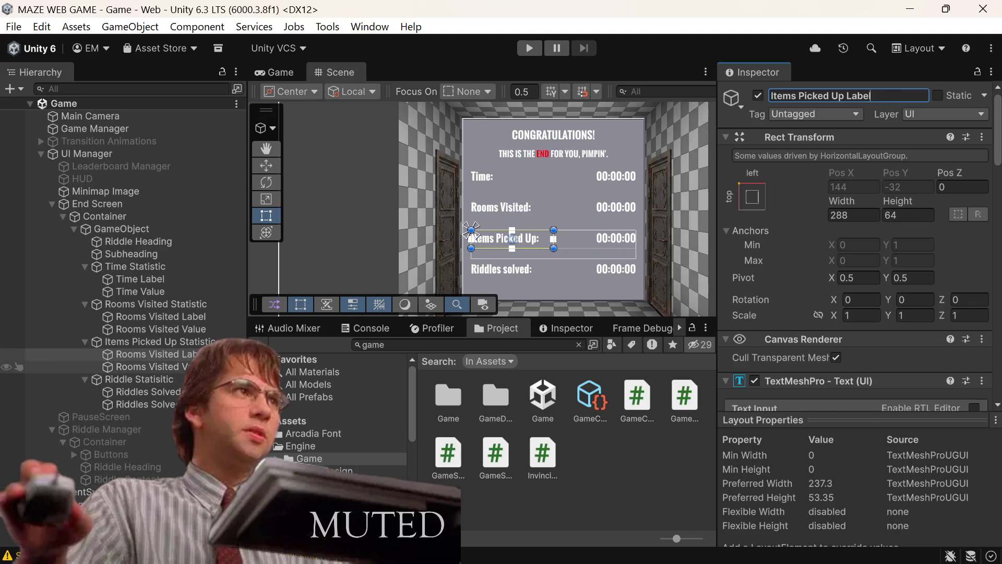
# Rename the value child to 'Items Picked Up Value', save, and collapse the Riddle group
pyautogui.click(146, 366)
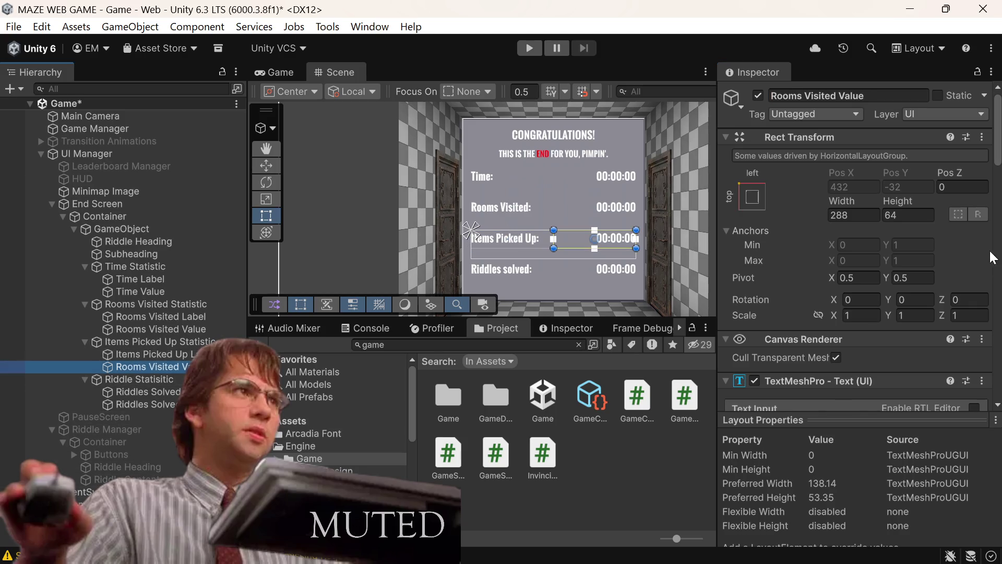
pyautogui.click(905, 95)
pyautogui.press('BackSpace')
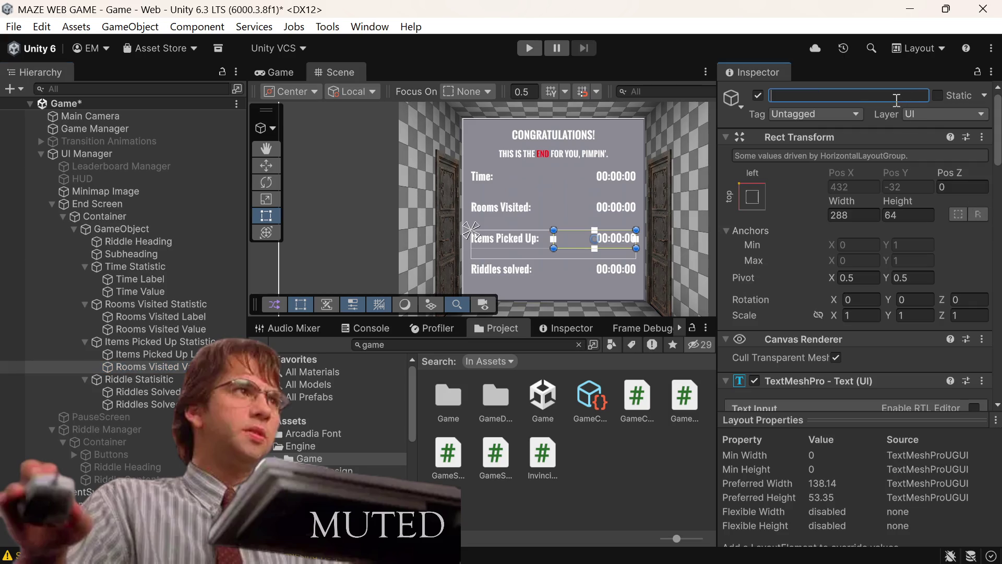
pyautogui.write('Iteims')
pyautogui.press('BackSpace')
pyautogui.press('BackSpace')
pyautogui.press('BackSpace')
pyautogui.write('ems P')
pyautogui.write('icked Up')
pyautogui.write(' Label')
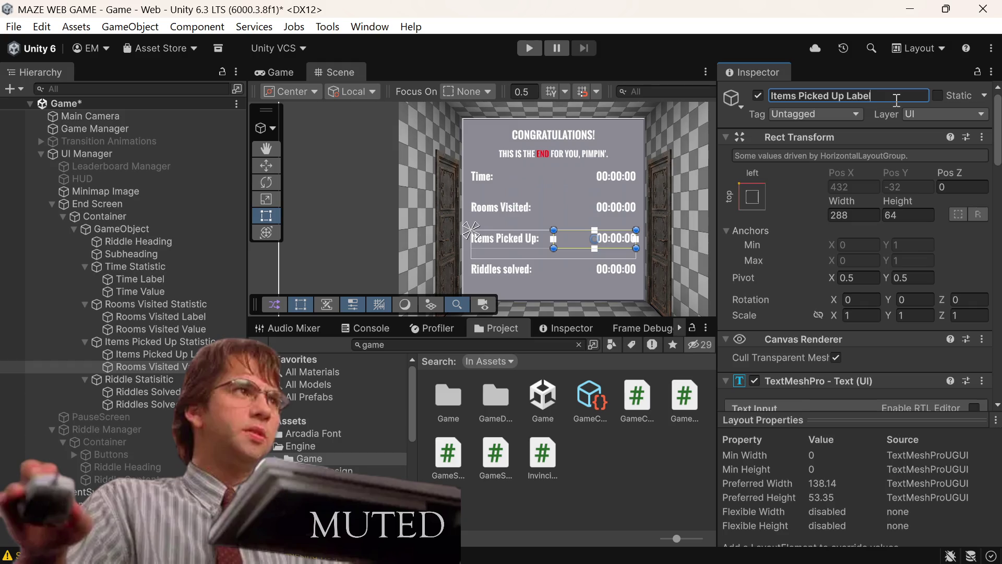
pyautogui.press('BackSpace')
pyautogui.press('BackSpace')
pyautogui.press('BackSpace')
pyautogui.write('Va')
pyautogui.write('lue')
pyautogui.hotkey('ctrl', 's')
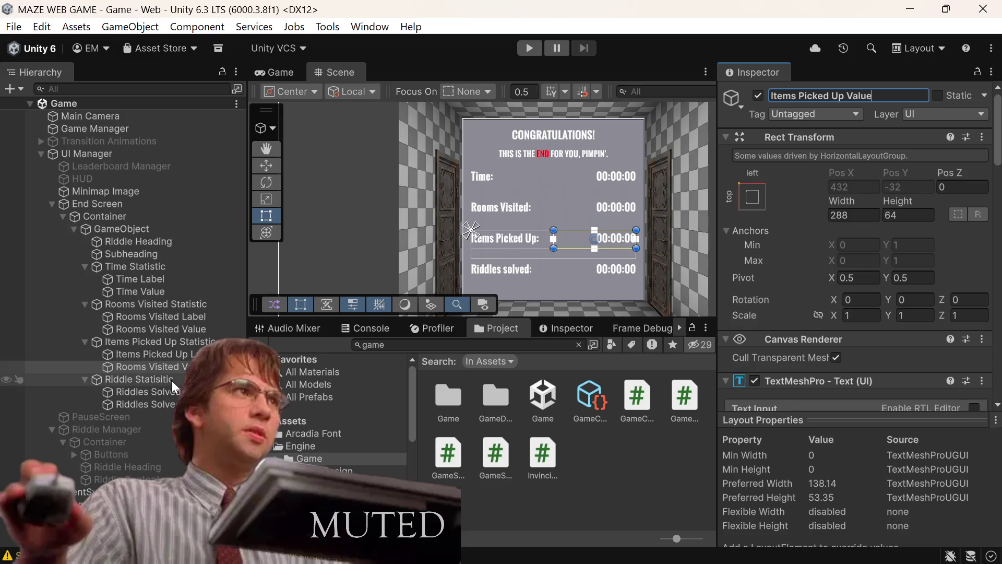
pyautogui.click(151, 392)
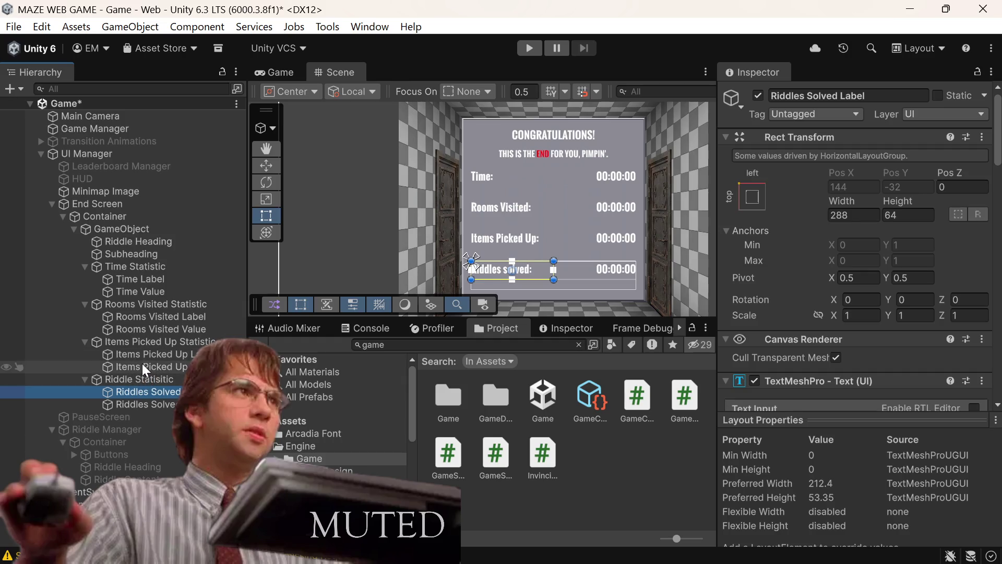
pyautogui.click(85, 382)
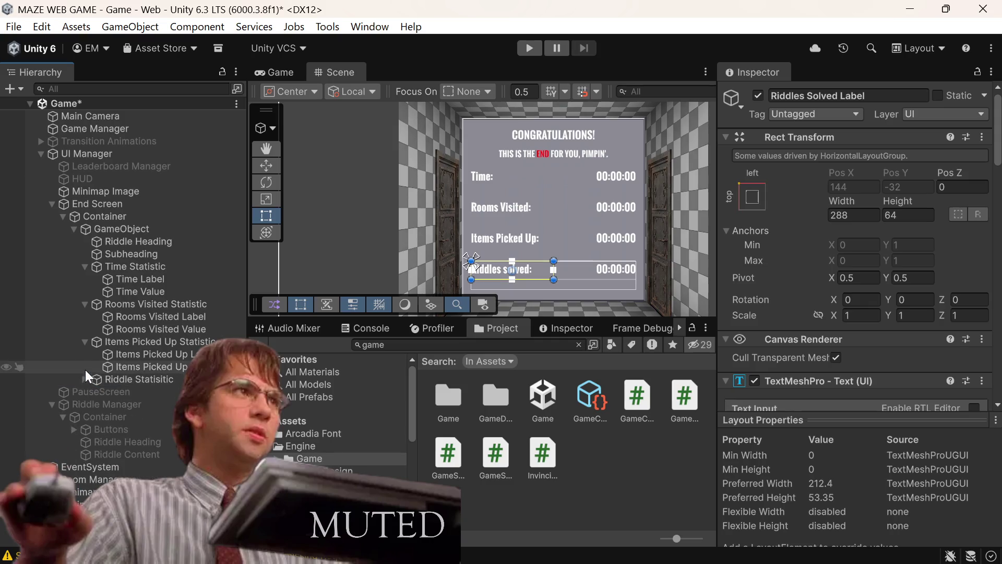
# Collapse the Items Picked Up, Rooms Visited and Time Statistic groups, then select the end-screen GameObject
pyautogui.click(84, 338)
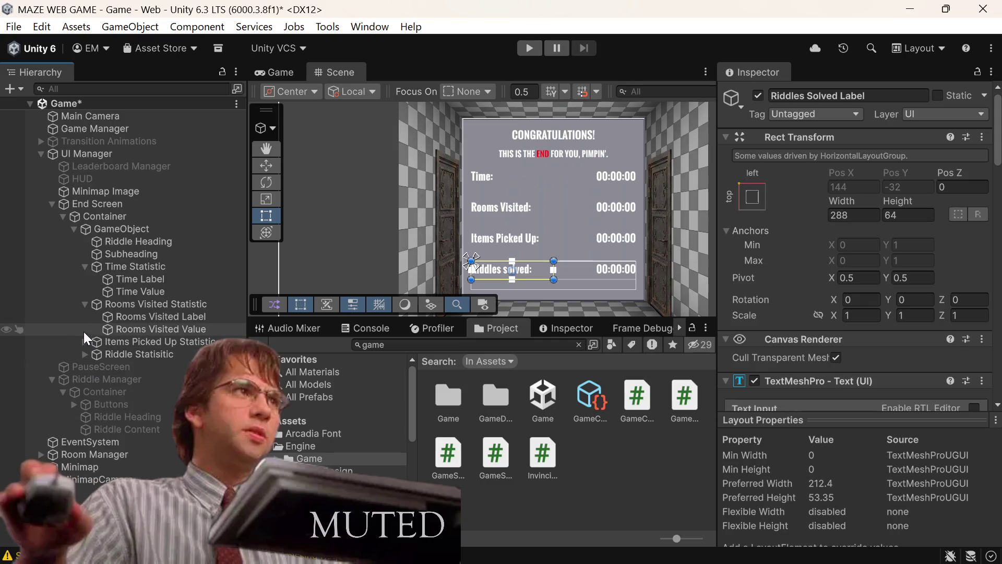
pyautogui.click(84, 304)
pyautogui.click(84, 267)
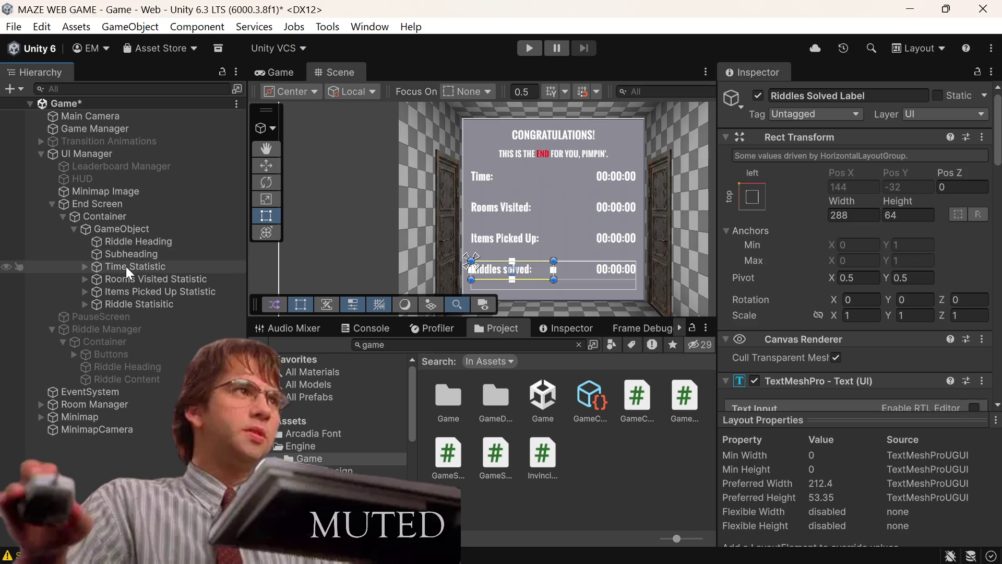
pyautogui.click(126, 267)
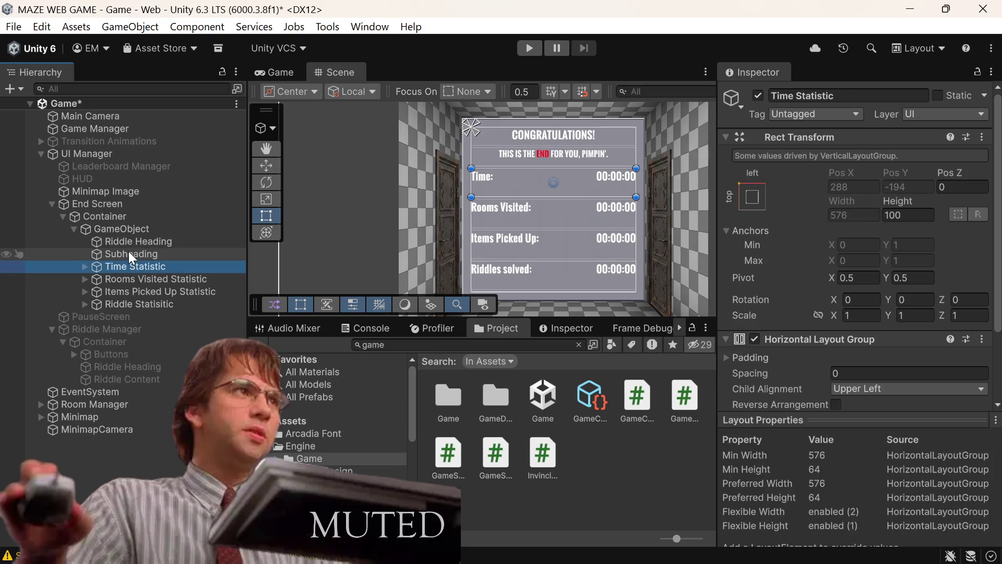
pyautogui.click(129, 251)
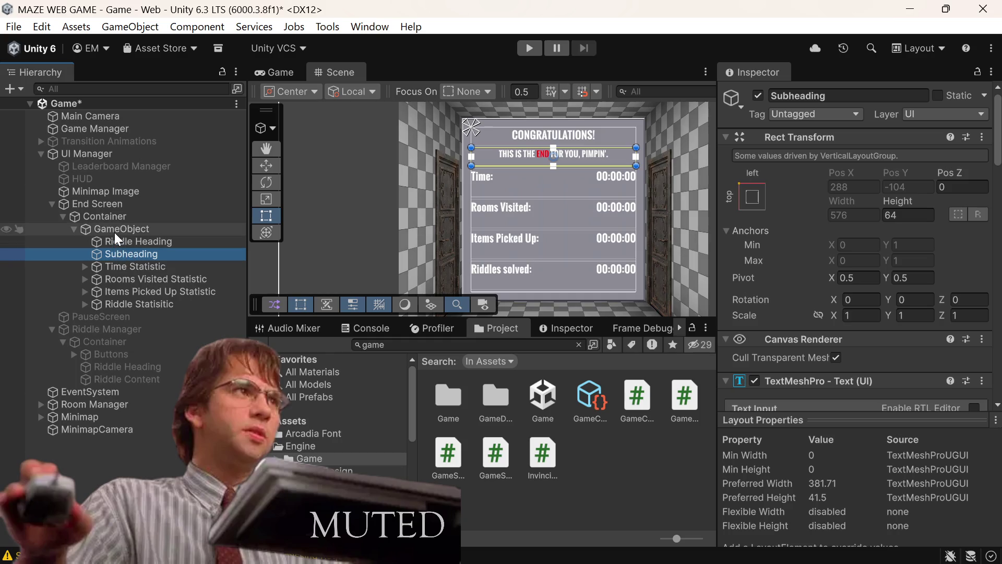
pyautogui.click(114, 233)
# Create an empty child of GameObject named 'Statistics Container' and save
pyautogui.rightClick(114, 233)
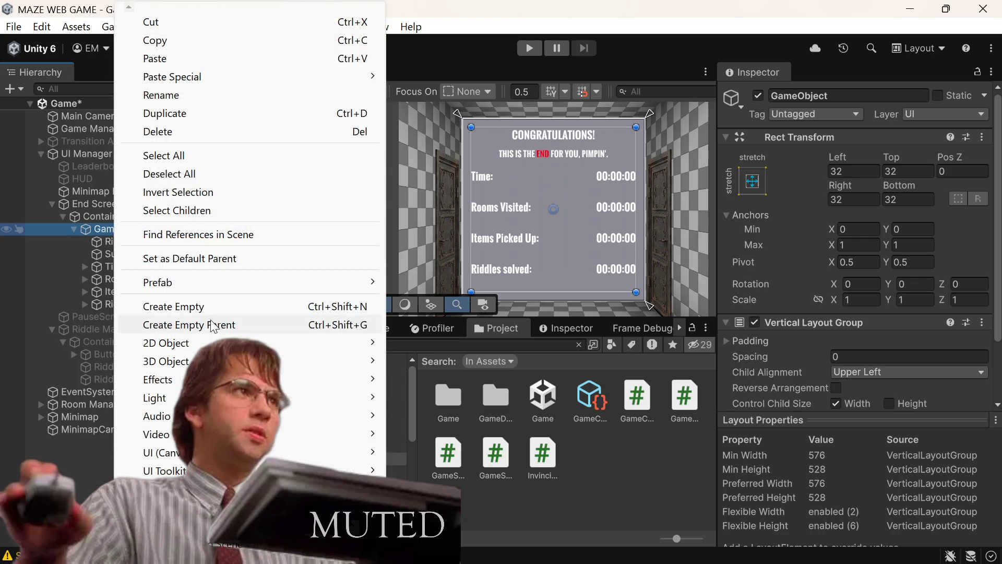
pyautogui.click(259, 306)
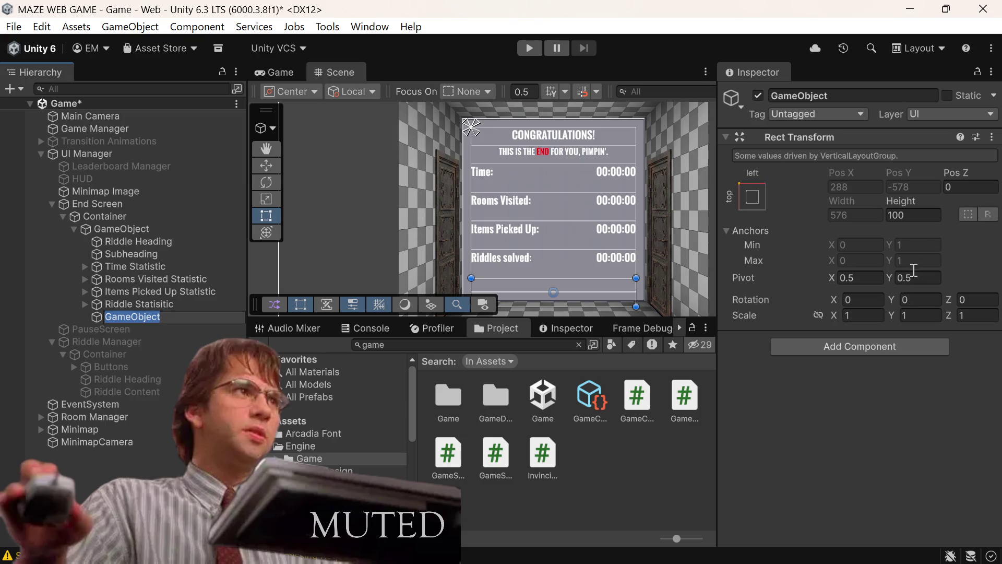
pyautogui.click(856, 96)
pyautogui.press('BackSpace')
pyautogui.write('Statis')
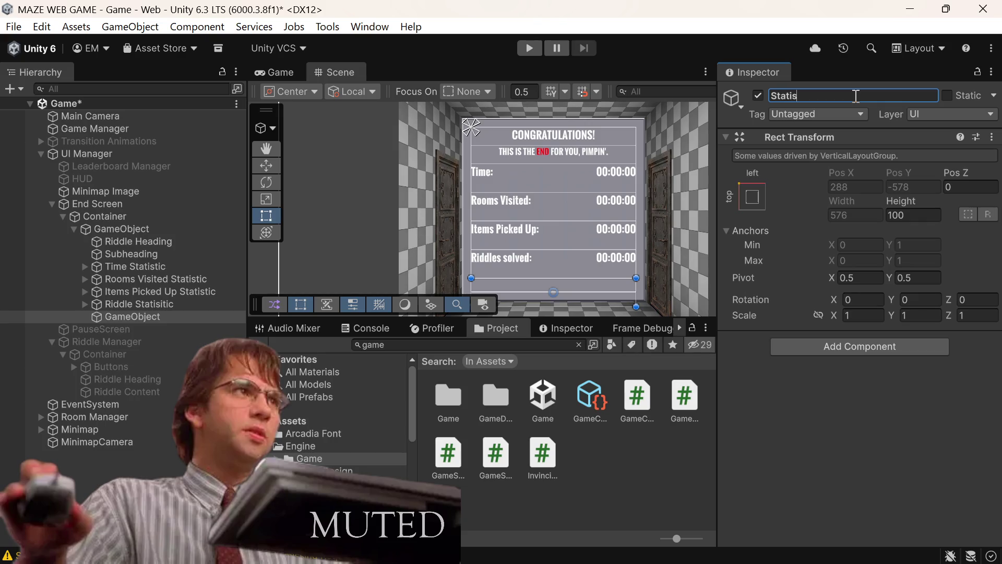
pyautogui.write('tics Container')
pyautogui.hotkey('ctrl', 's')
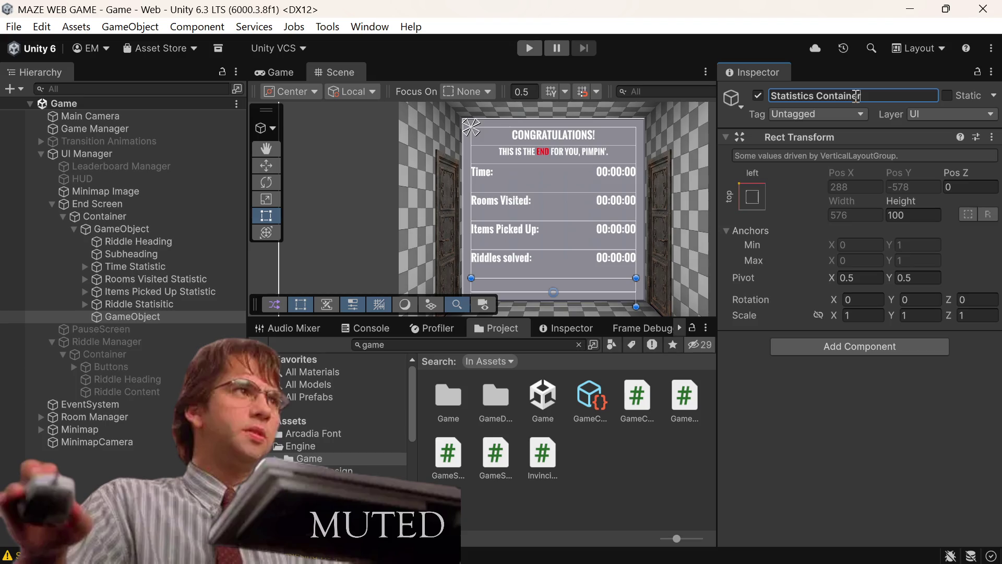
pyautogui.click(141, 312)
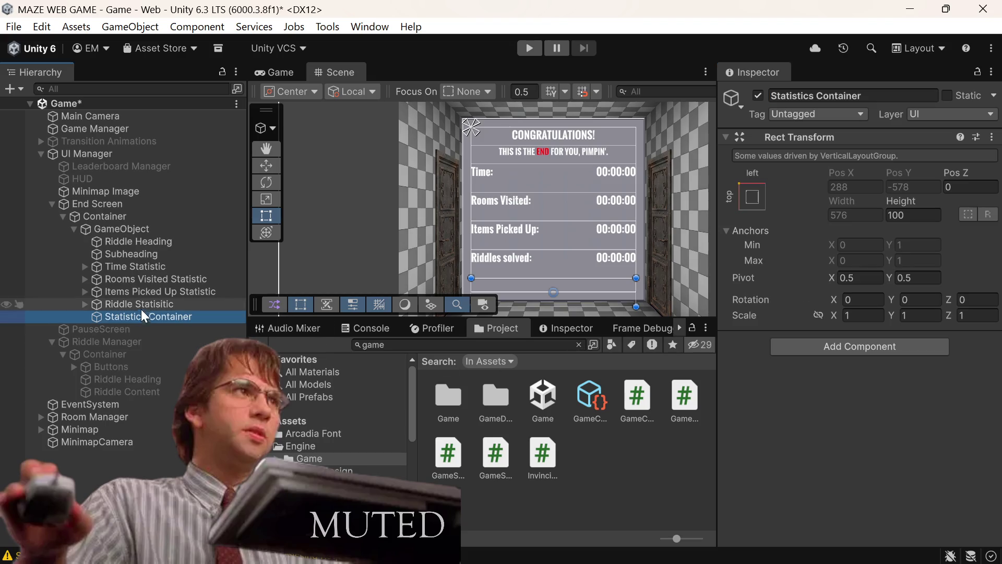
pyautogui.click(128, 268)
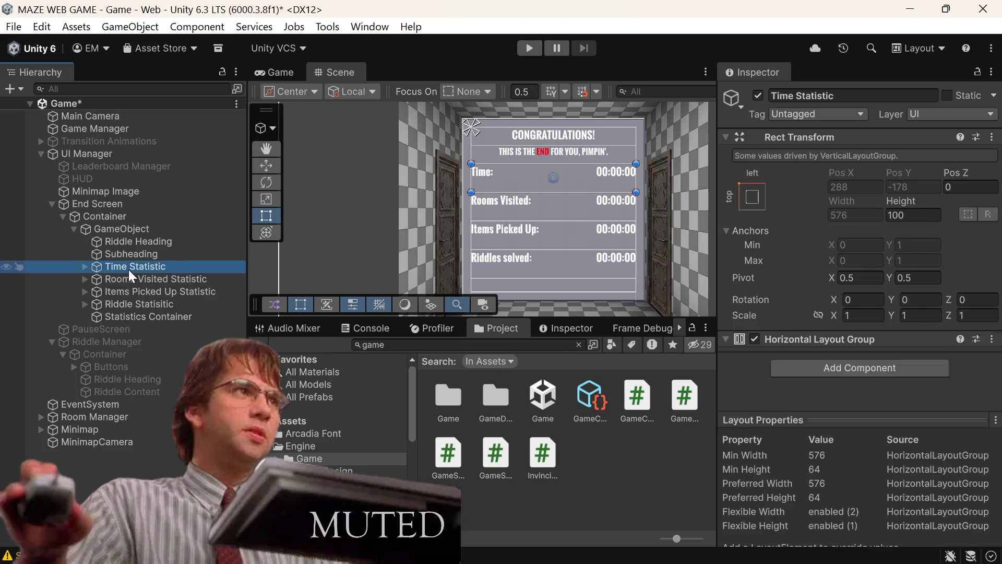
# Drag the Time, Rooms Visited, Items Picked Up and Riddle rows into Statistics Container
pyautogui.keyDown('shift'); pyautogui.click(102, 305); pyautogui.keyUp('shift')
pyautogui.moveTo(130, 265)
pyautogui.mouseDown()
pyautogui.moveTo(145, 268)
pyautogui.moveTo(139, 333)
pyautogui.moveTo(150, 316)
pyautogui.mouseUp()
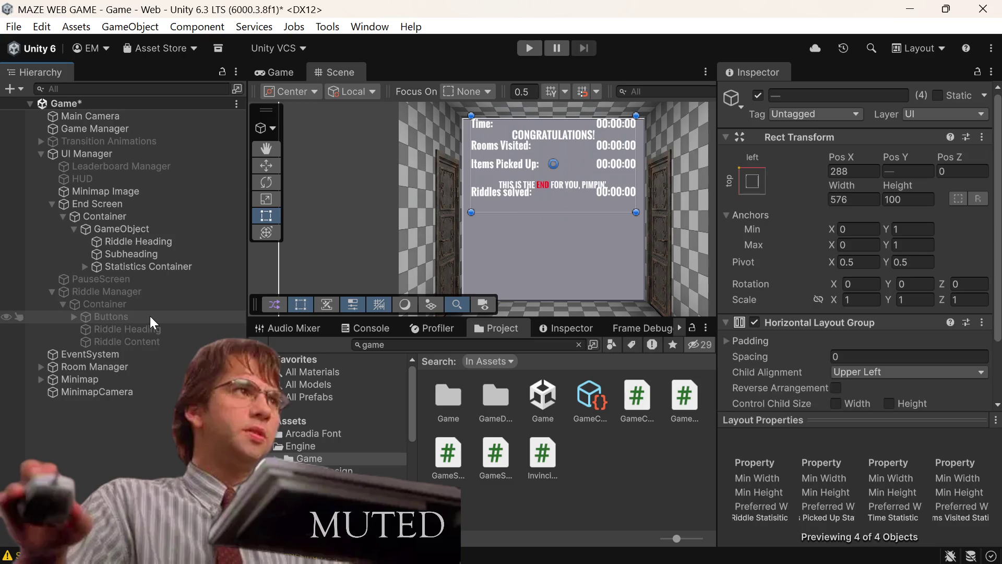
pyautogui.click(84, 266)
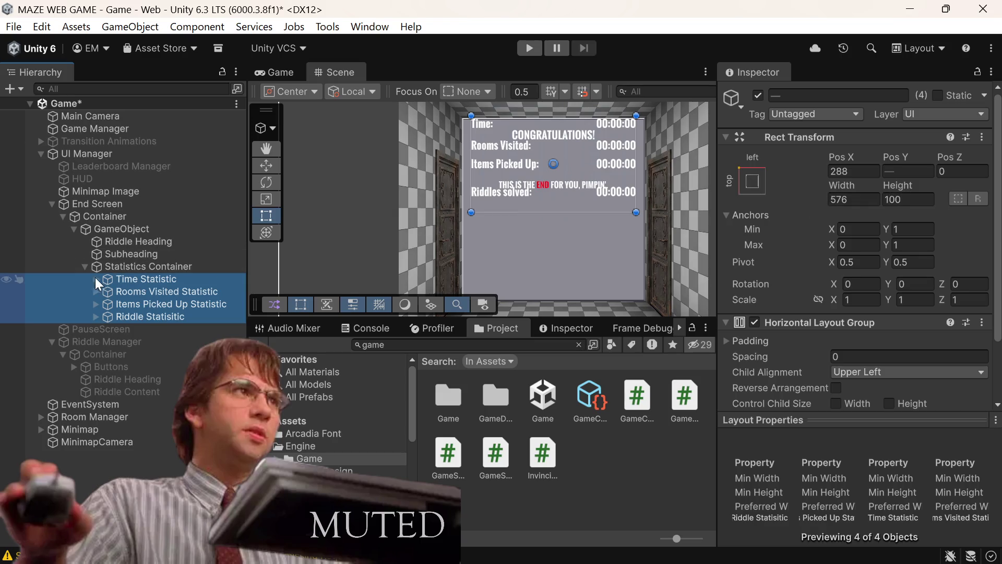
pyautogui.click(91, 262)
pyautogui.click(84, 266)
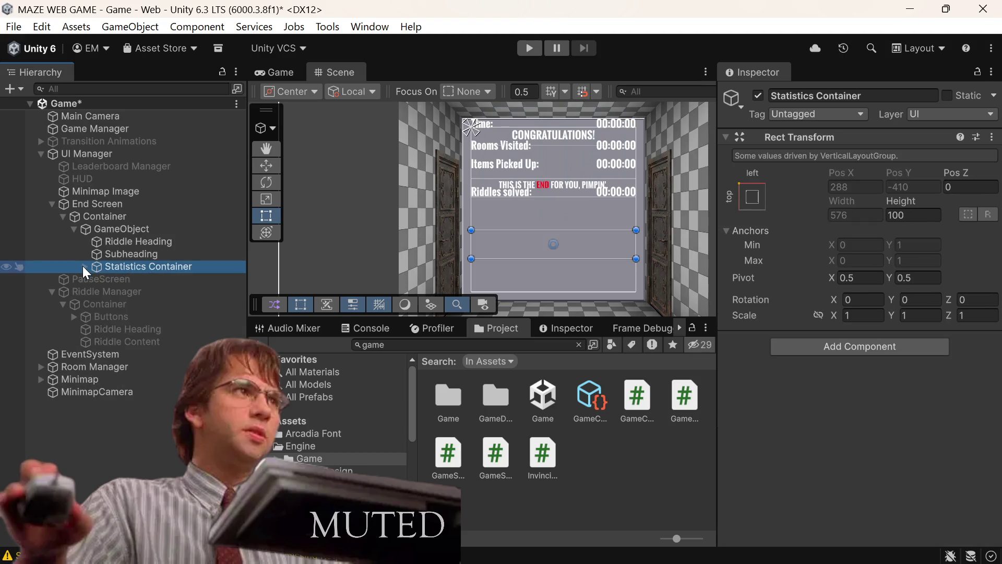
# Disable the Subheading and Riddle Heading objects
pyautogui.click(118, 254)
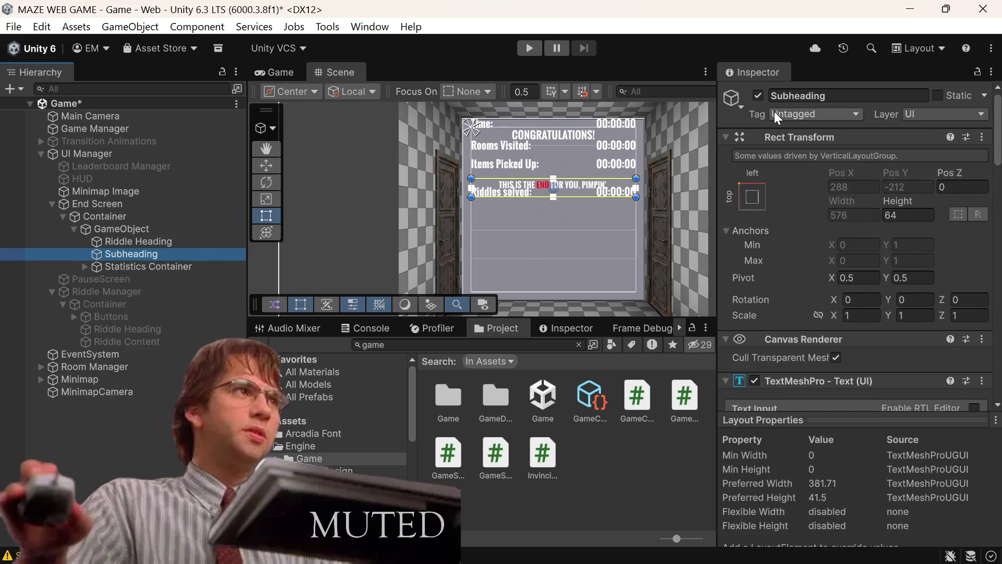
pyautogui.click(759, 96)
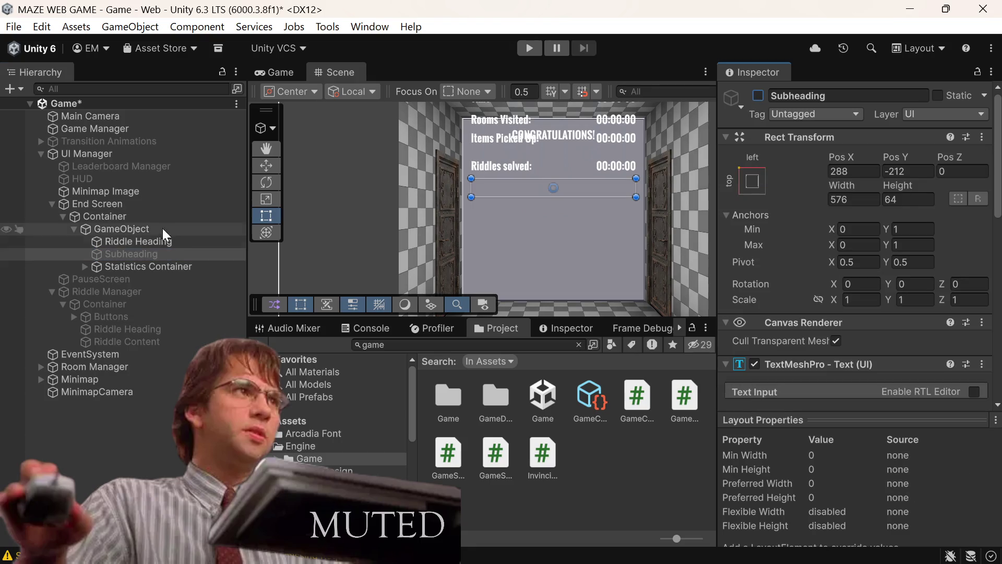
pyautogui.click(139, 241)
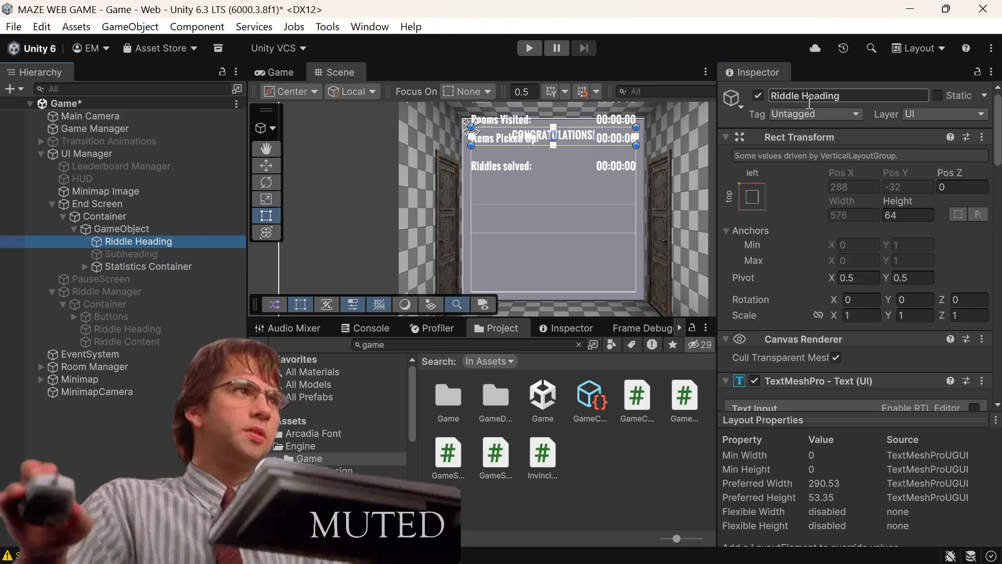
pyautogui.click(759, 96)
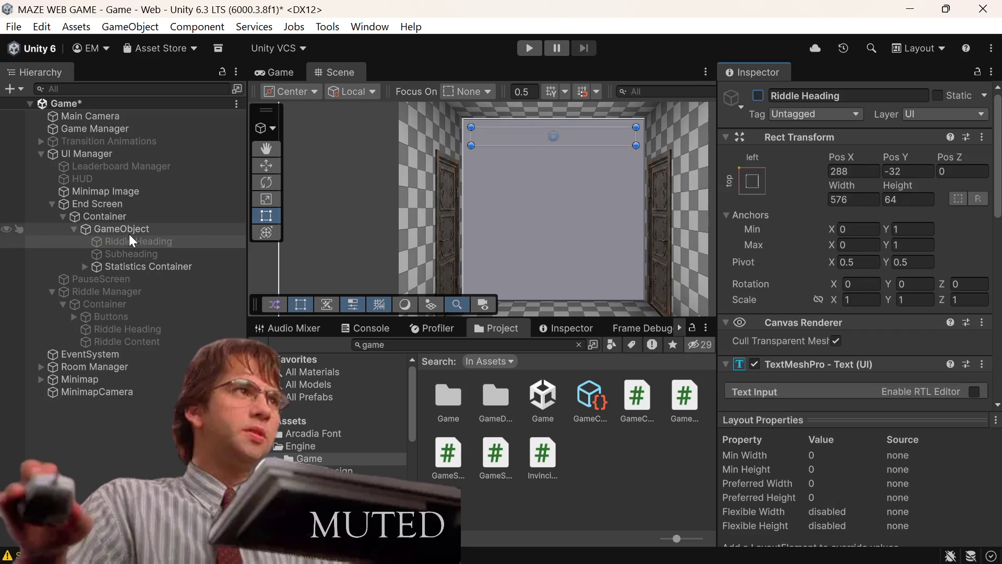
# Set the Statistics Container's Rect Transform height to 320
pyautogui.click(121, 268)
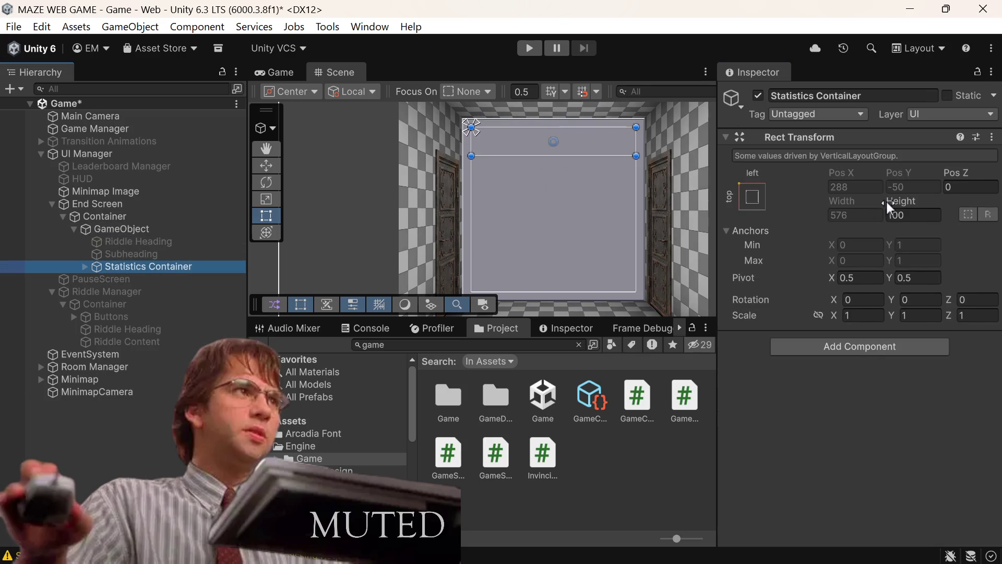
pyautogui.click(910, 219)
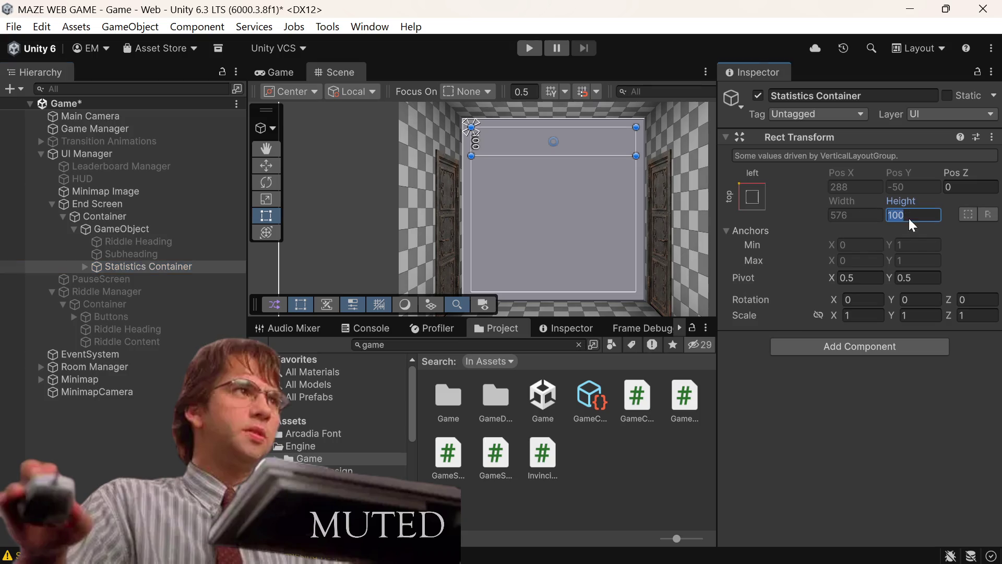
pyautogui.write('320')
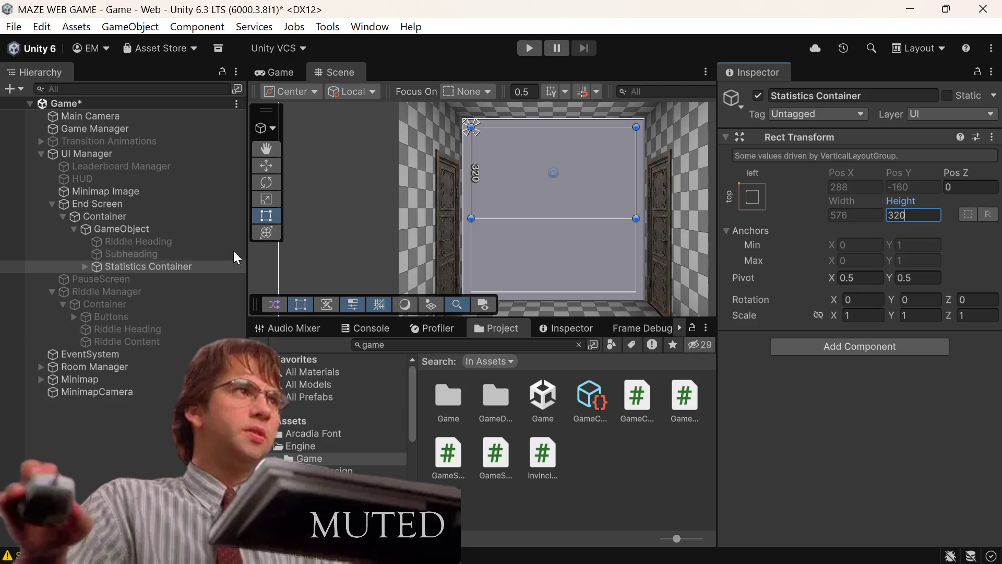
pyautogui.rightClick(128, 265)
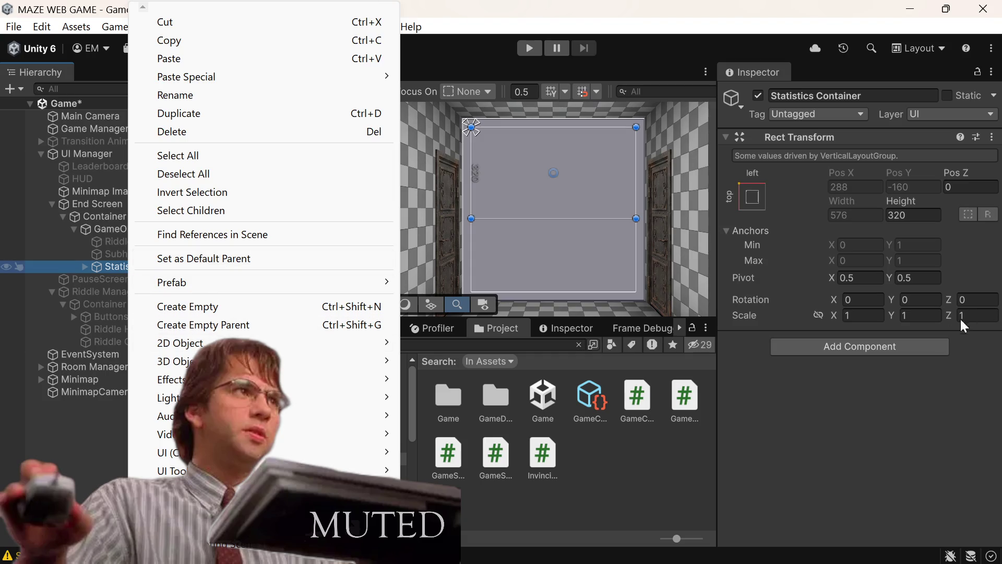
# Add a Vertical Layout Group component to the Statistics Container
pyautogui.click(929, 341)
pyautogui.write('ver')
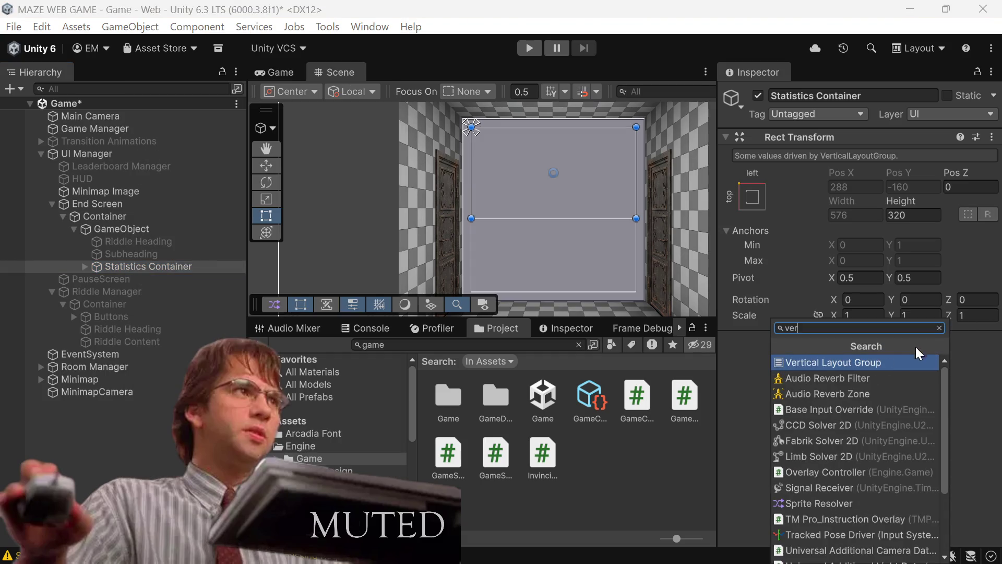
pyautogui.click(890, 358)
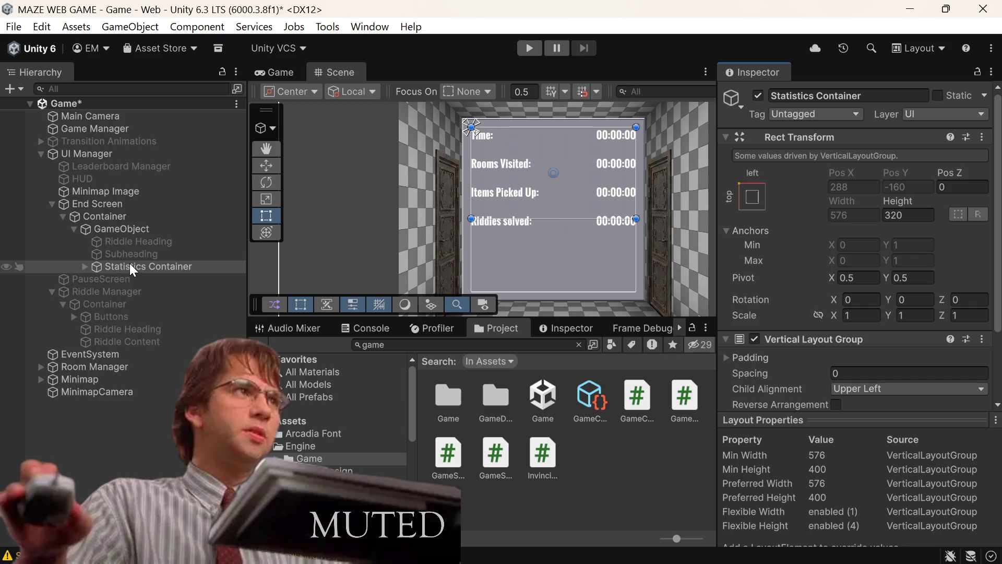
# Re-enable Subheading and Riddle Heading together, then reselect the Statistics Container
pyautogui.click(139, 253)
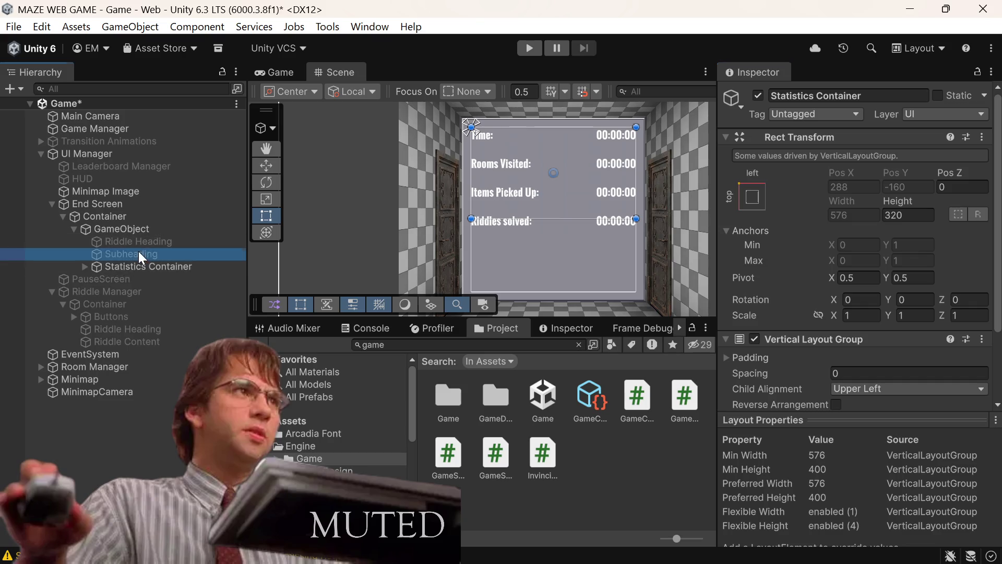
pyautogui.keyDown('ctrl'); pyautogui.click(142, 242); pyautogui.keyUp('ctrl')
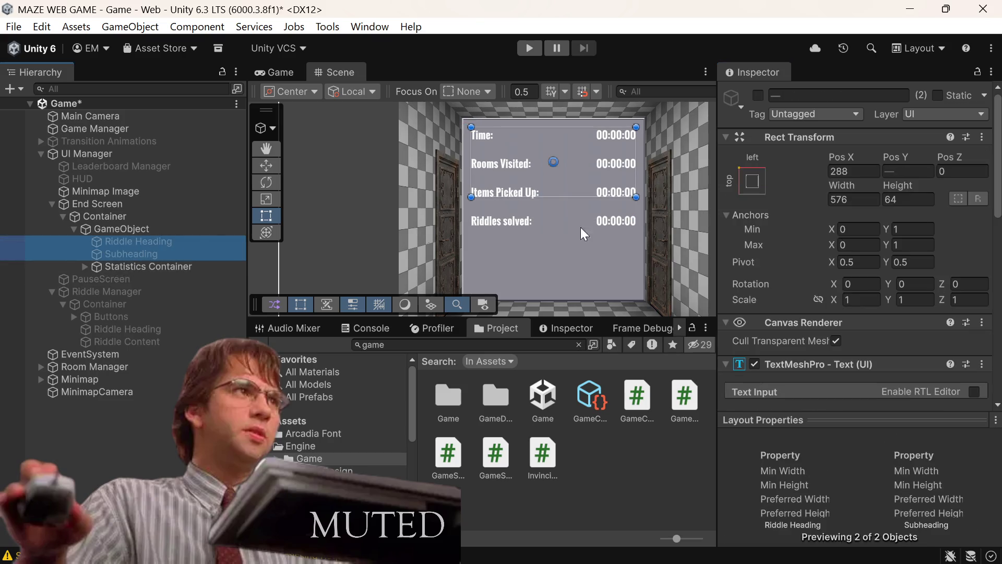
pyautogui.click(759, 94)
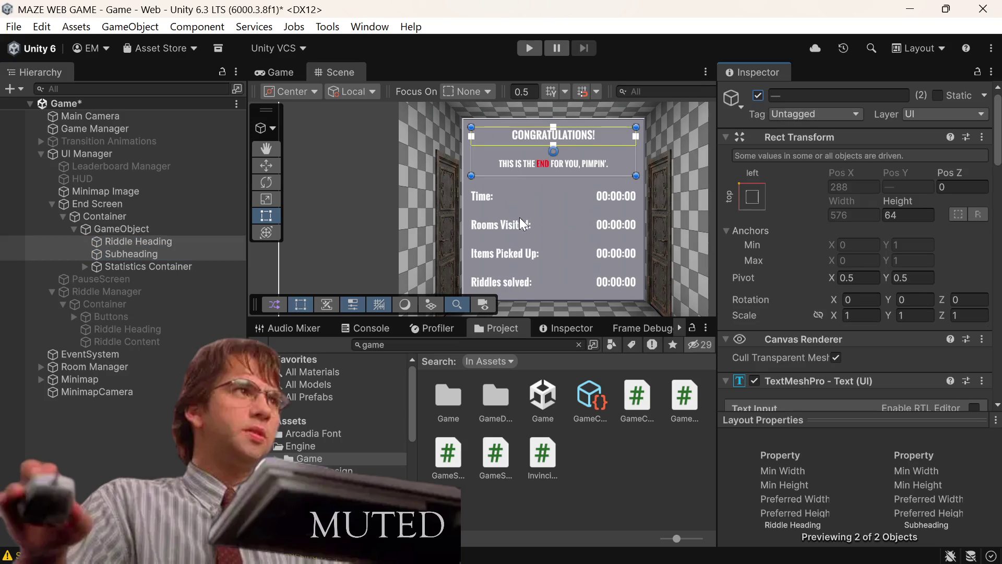
pyautogui.scroll(-1, 519, 217)
pyautogui.click(105, 267)
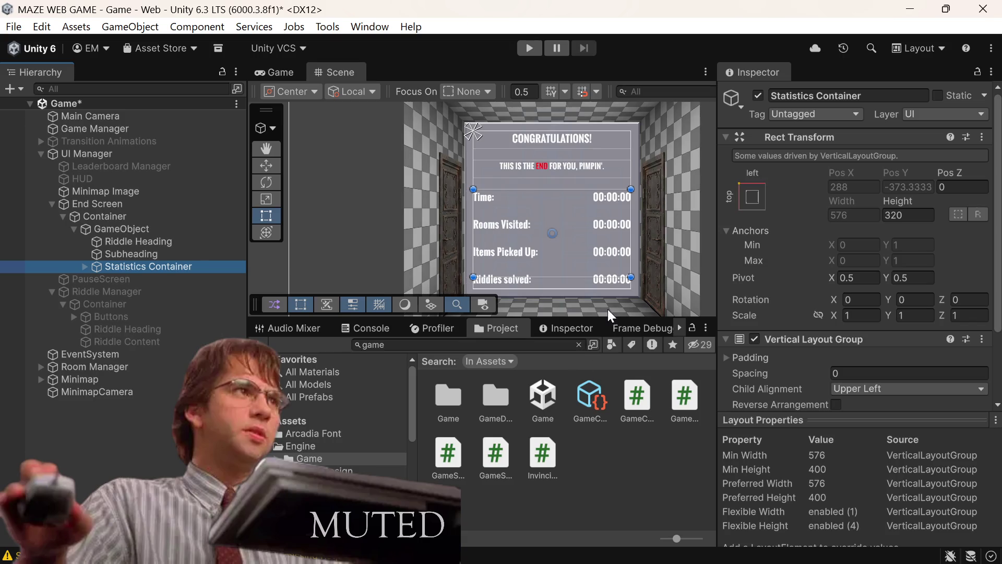
# Make the Statistics Container 416 tall by entering 320+96, save the scene, and view the Game tab
pyautogui.click(924, 220)
pyautogui.click(924, 220)
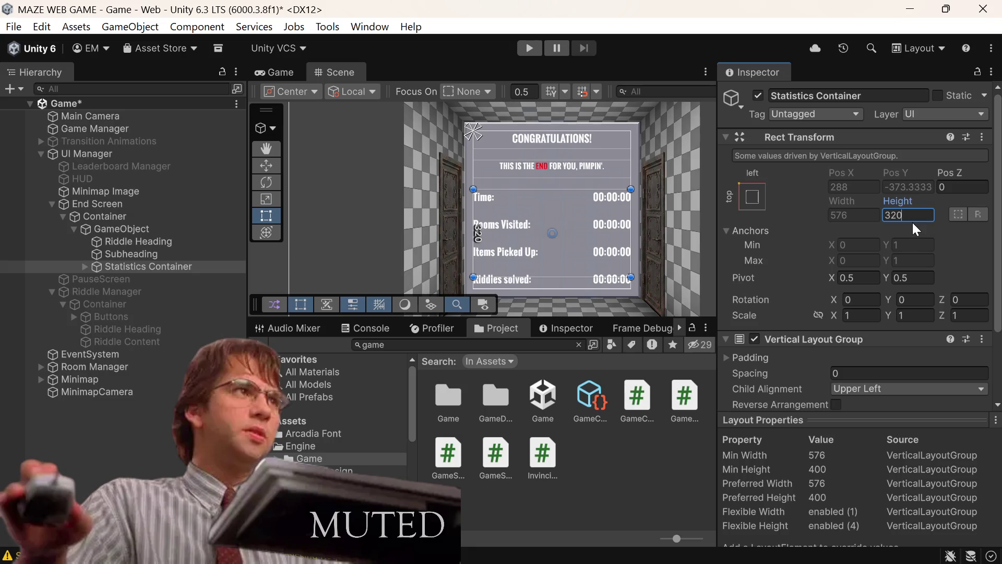
pyautogui.write('32')
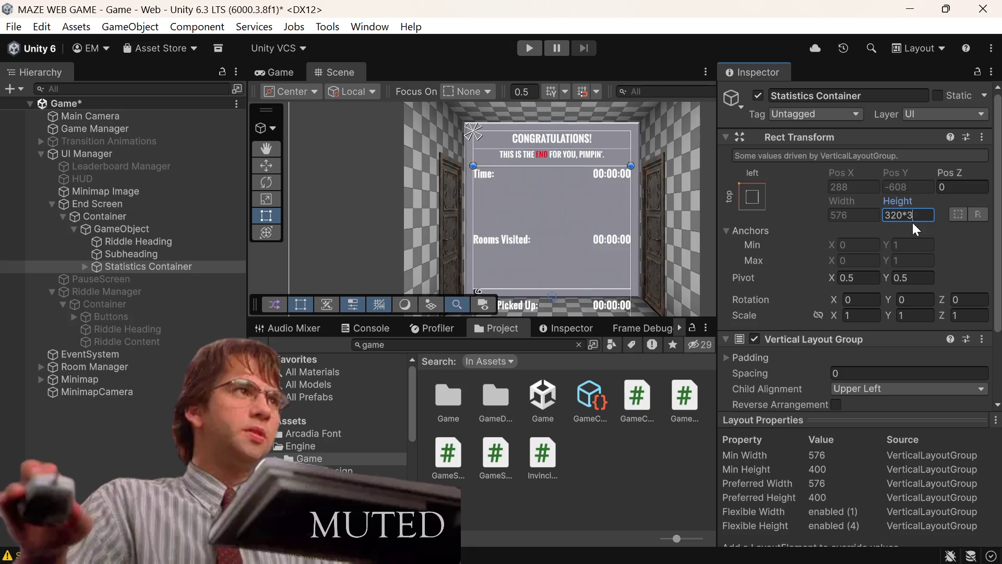
pyautogui.press('BackSpace')
pyautogui.press('BackSpace')
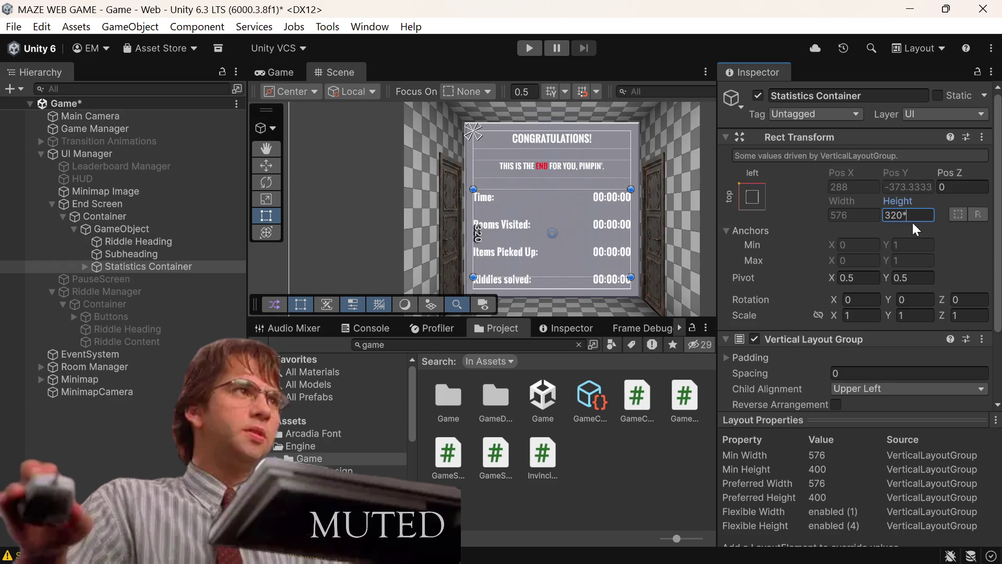
pyautogui.write('+32')
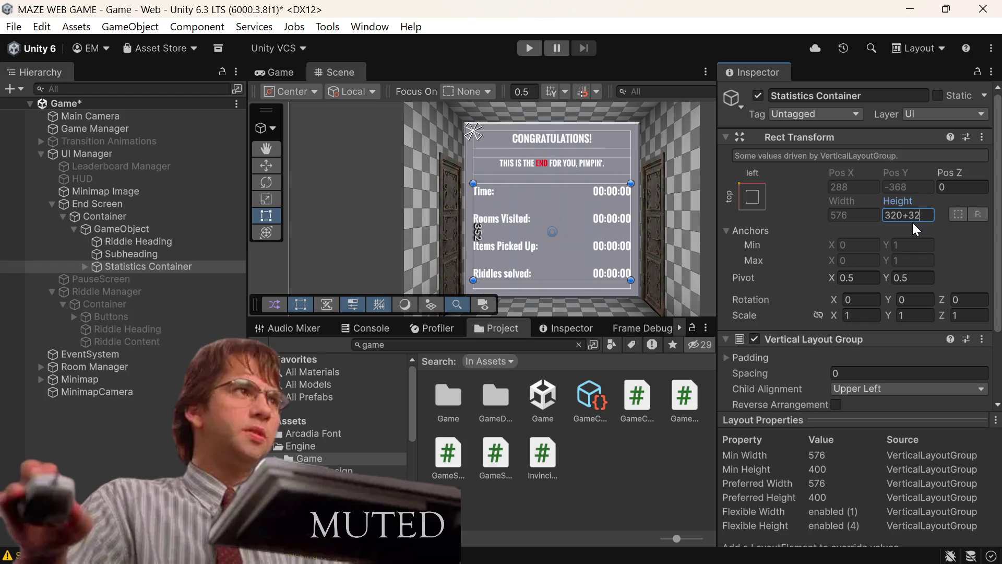
pyautogui.press('BackSpace')
pyautogui.press('BackSpace')
pyautogui.write('65')
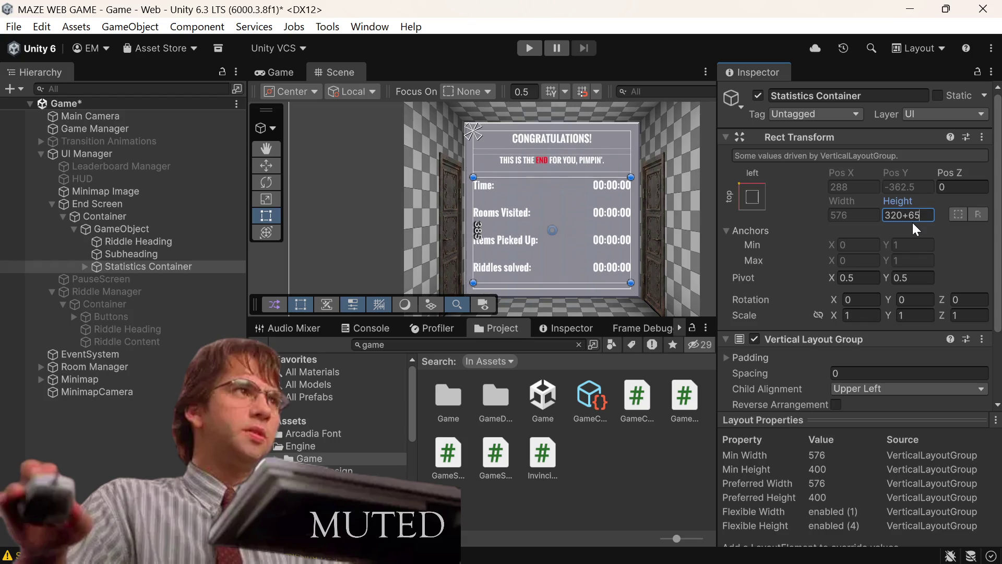
pyautogui.press('BackSpace')
pyautogui.write('4')
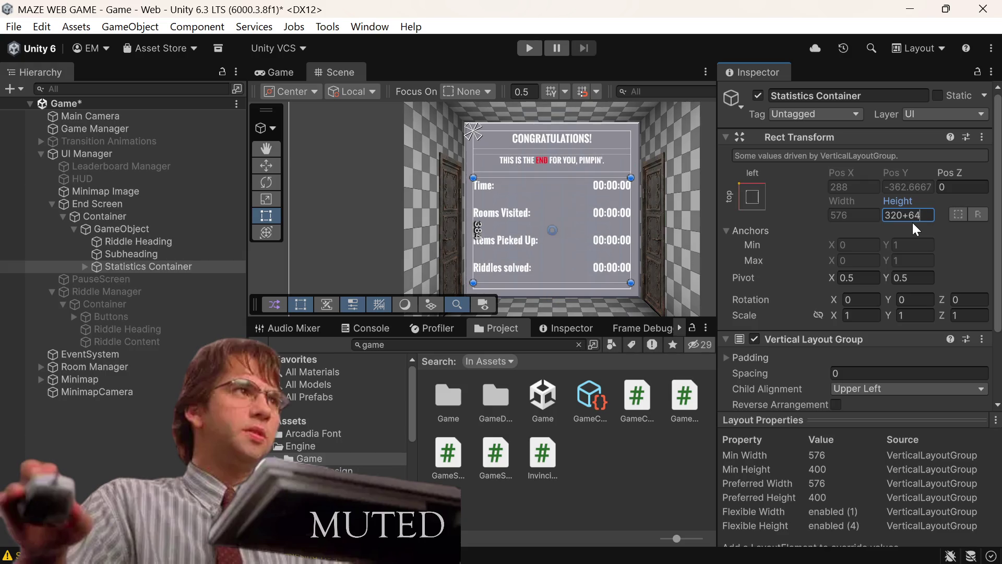
pyautogui.press('BackSpace')
pyautogui.press('BackSpace')
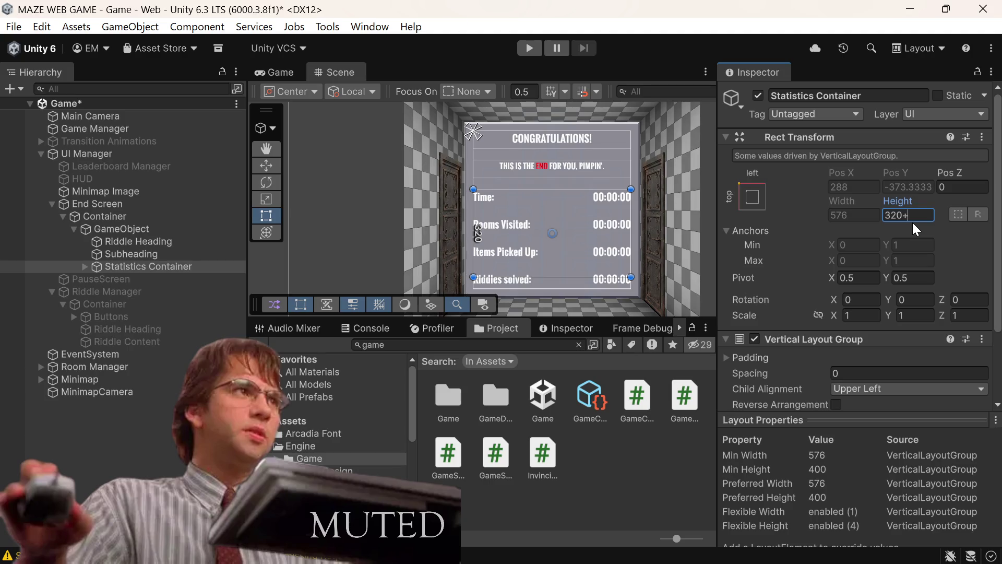
pyautogui.write('96')
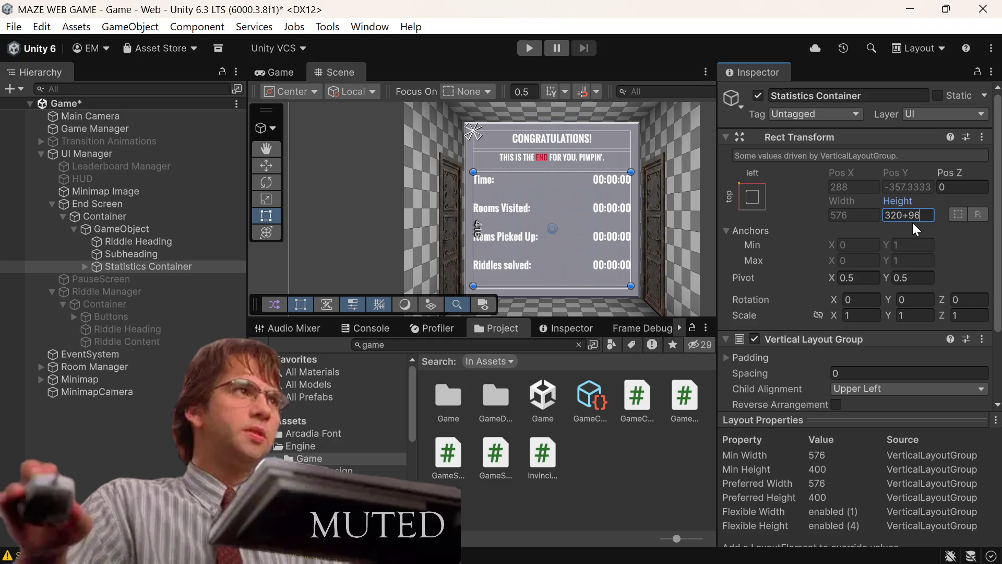
pyautogui.hotkey('ctrl', 's')
pyautogui.click(286, 72)
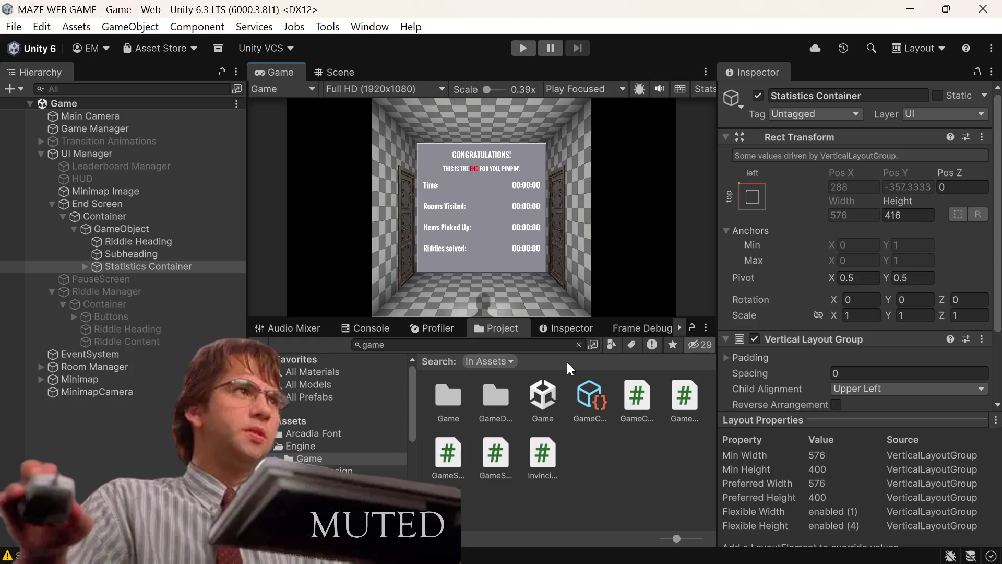
# Expand the Statistics Container and its four statistic rows in the Hierarchy
pyautogui.click(117, 266)
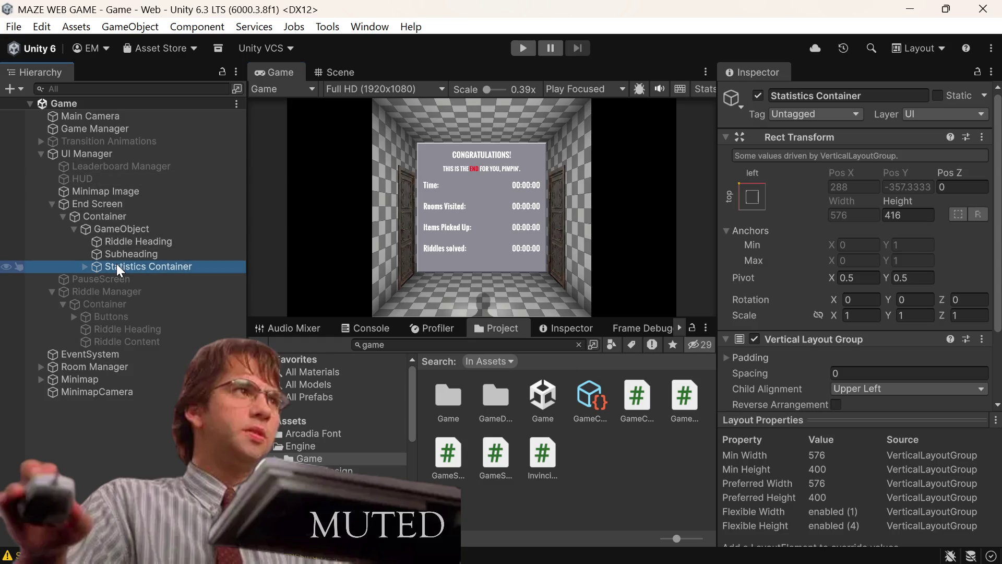
pyautogui.press('Right')
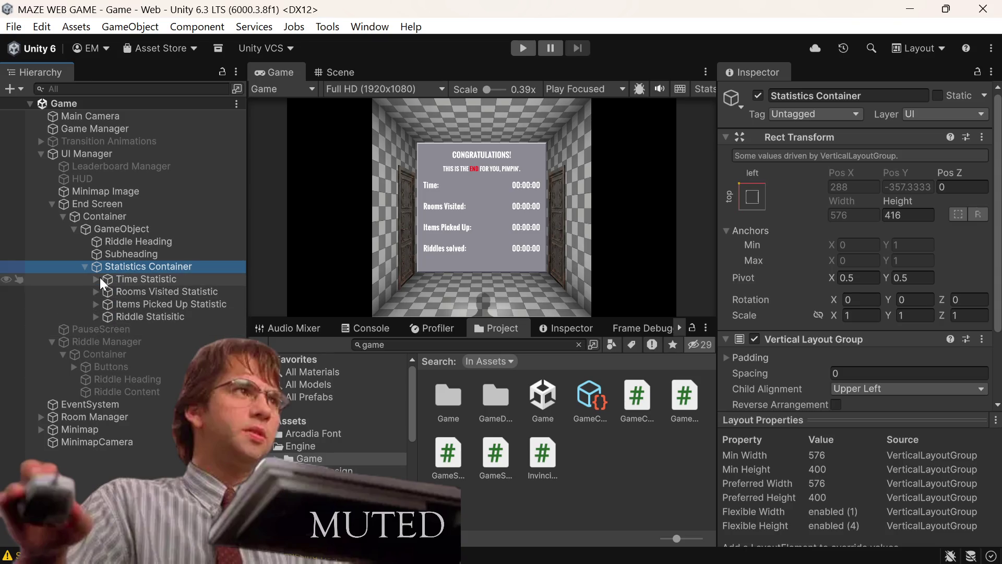
pyautogui.click(94, 280)
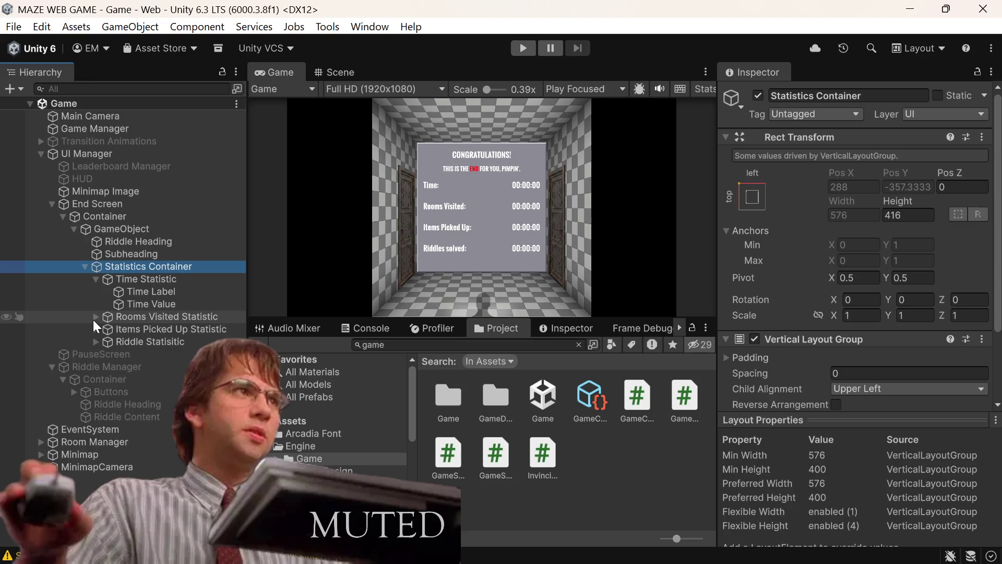
pyautogui.click(95, 317)
pyautogui.click(95, 355)
pyautogui.click(96, 392)
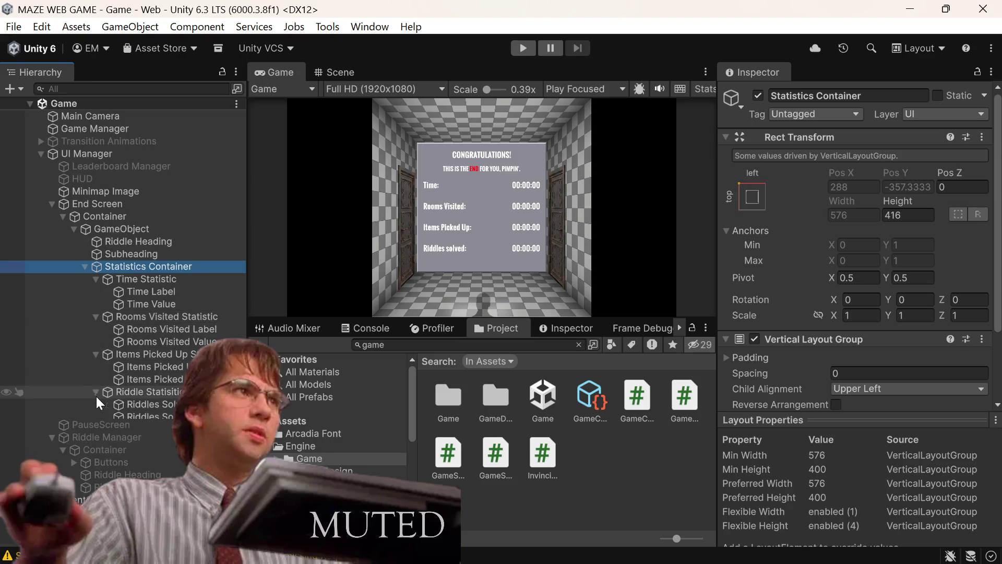
# Multi-select all eight statistic Label and Value texts and focus their shared Font Size
pyautogui.click(151, 416)
pyautogui.keyDown('ctrl'); pyautogui.click(156, 406); pyautogui.keyUp('ctrl')
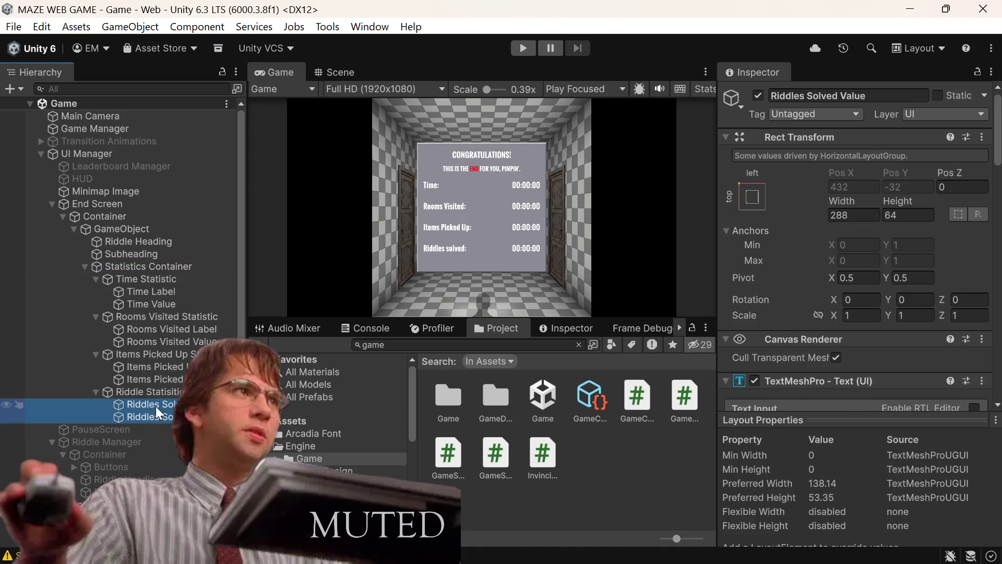
pyautogui.keyDown('ctrl'); pyautogui.click(167, 379); pyautogui.keyUp('ctrl')
pyautogui.keyDown('ctrl'); pyautogui.click(168, 367); pyautogui.keyUp('ctrl')
pyautogui.keyDown('ctrl'); pyautogui.click(174, 338); pyautogui.keyUp('ctrl')
pyautogui.keyDown('ctrl'); pyautogui.click(174, 333); pyautogui.keyUp('ctrl')
pyautogui.keyDown('ctrl'); pyautogui.click(172, 304); pyautogui.keyUp('ctrl')
pyautogui.keyDown('ctrl'); pyautogui.click(180, 291); pyautogui.keyUp('ctrl')
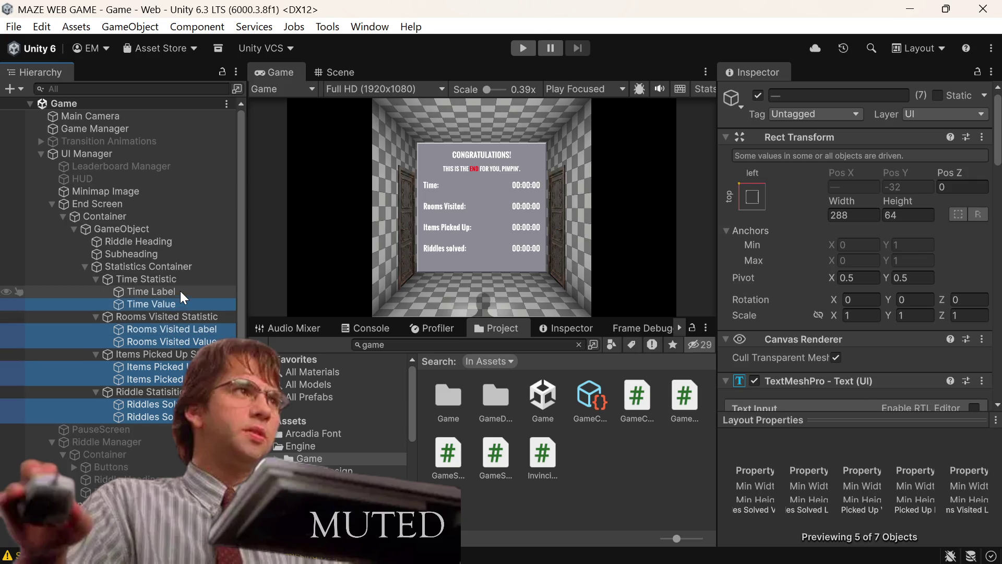
pyautogui.scroll(-3, 887, 268)
pyautogui.scroll(-3, 882, 287)
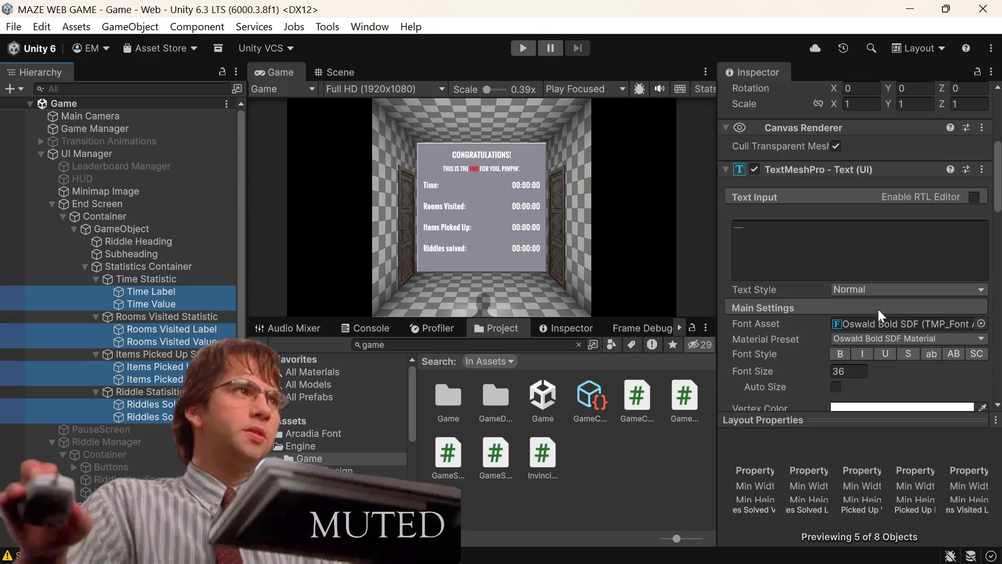
pyautogui.click(842, 369)
# Change the eight statistic texts' font size from 36 to 32
pyautogui.write('32')
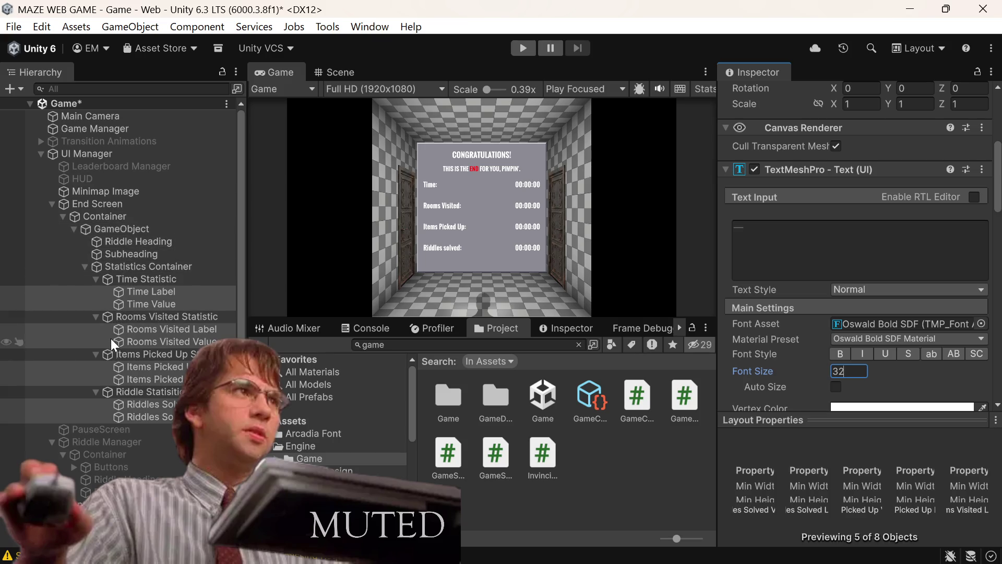
pyautogui.click(126, 390)
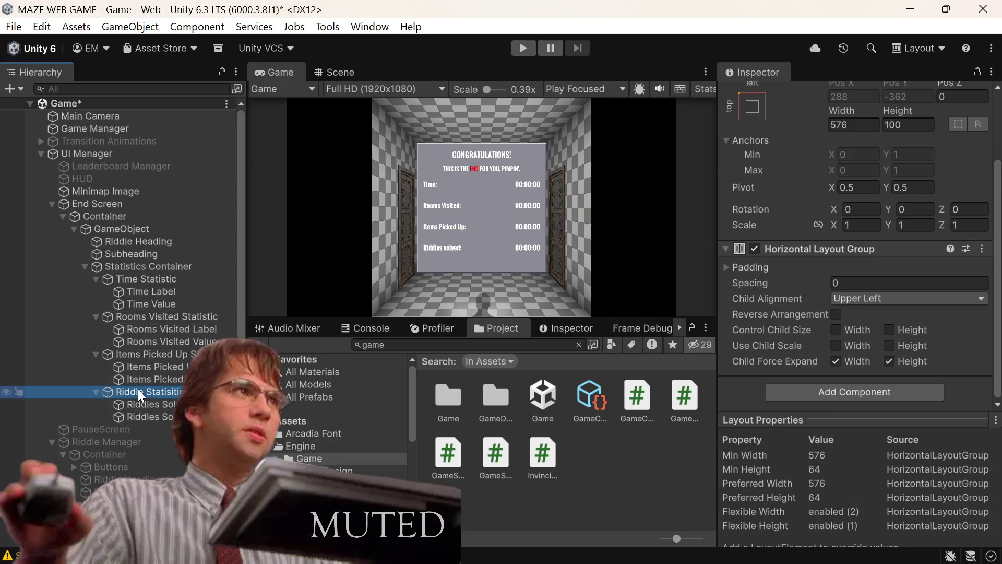
# Collapse the four statistic rows and the Statistics Container in the Hierarchy
pyautogui.keyDown('shift'); pyautogui.click(152, 314); pyautogui.keyUp('shift')
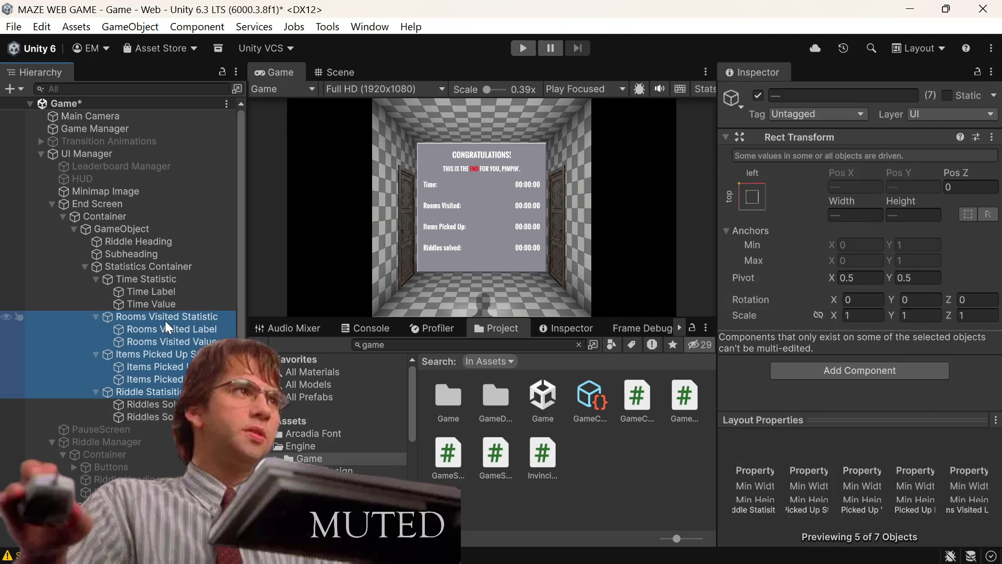
pyautogui.press('Left')
pyautogui.press('Up')
pyautogui.press('Up')
pyautogui.press('Up')
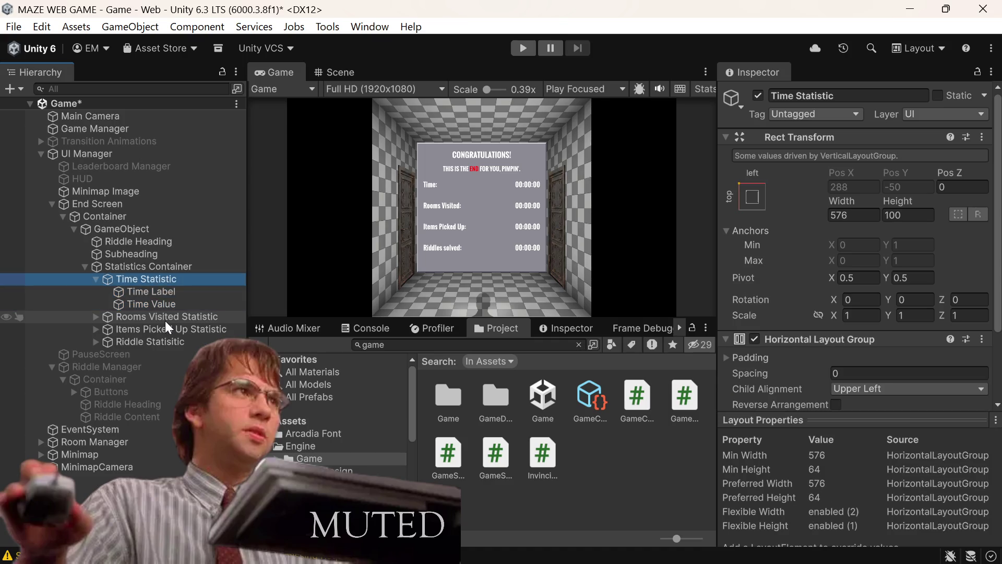
pyautogui.press('Left')
pyautogui.press('Left')
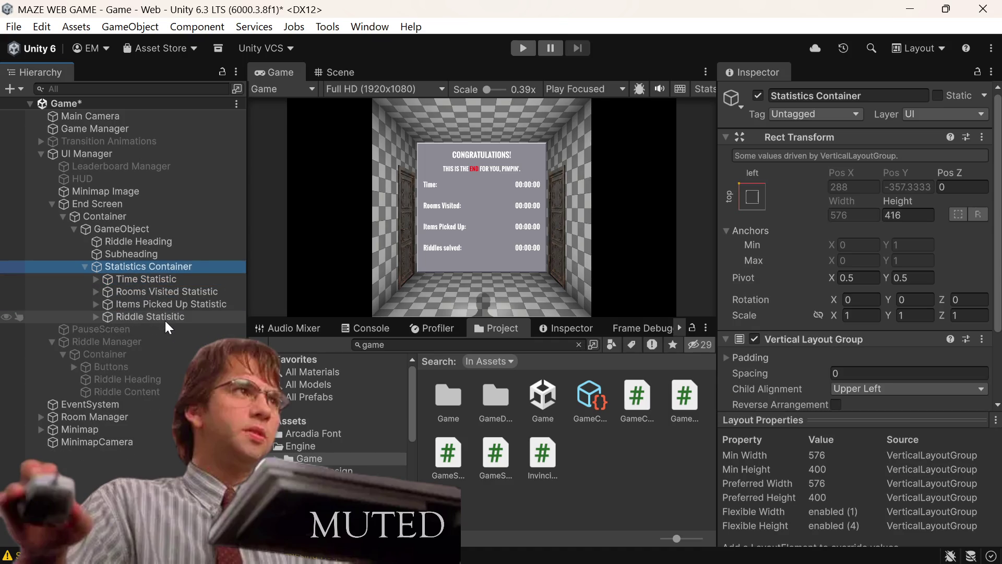
pyautogui.press('Left')
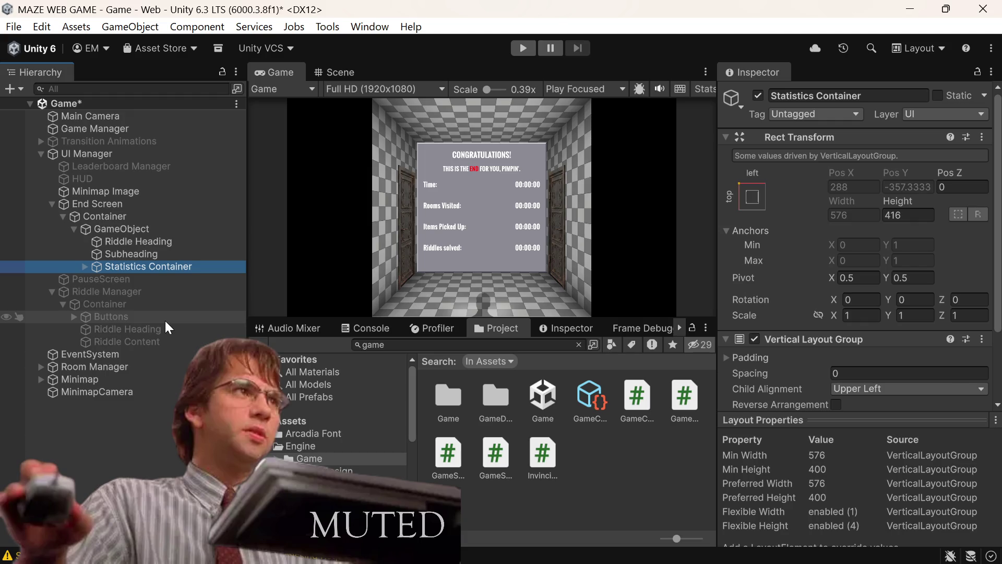
pyautogui.press('Up')
pyautogui.press('Up')
pyautogui.press('Down')
pyautogui.press('Down')
# Add a child Image to the end-screen GameObject, keeping it below the Statistics Container
pyautogui.click(137, 232)
pyautogui.rightClick(136, 231)
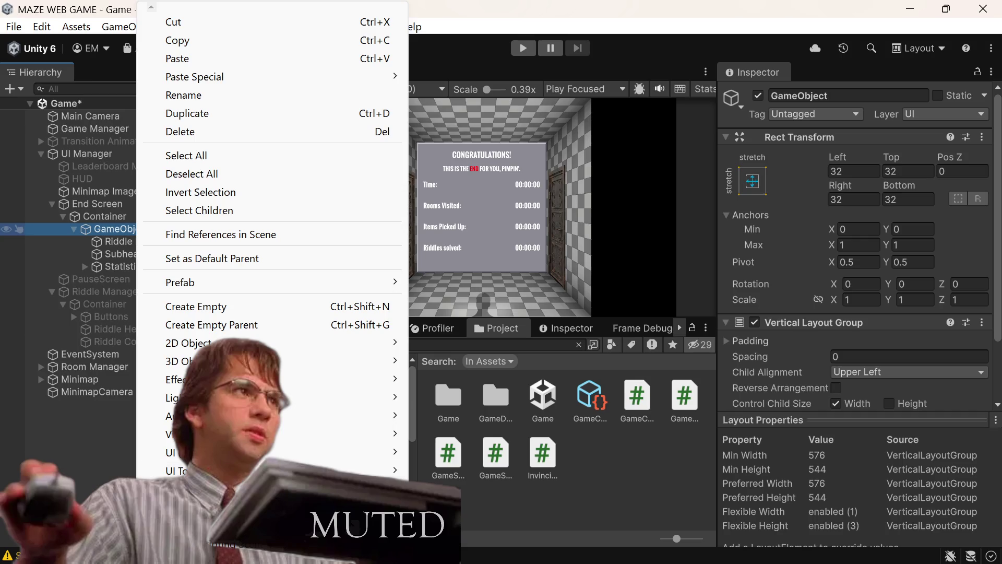
pyautogui.moveTo(339, 452)
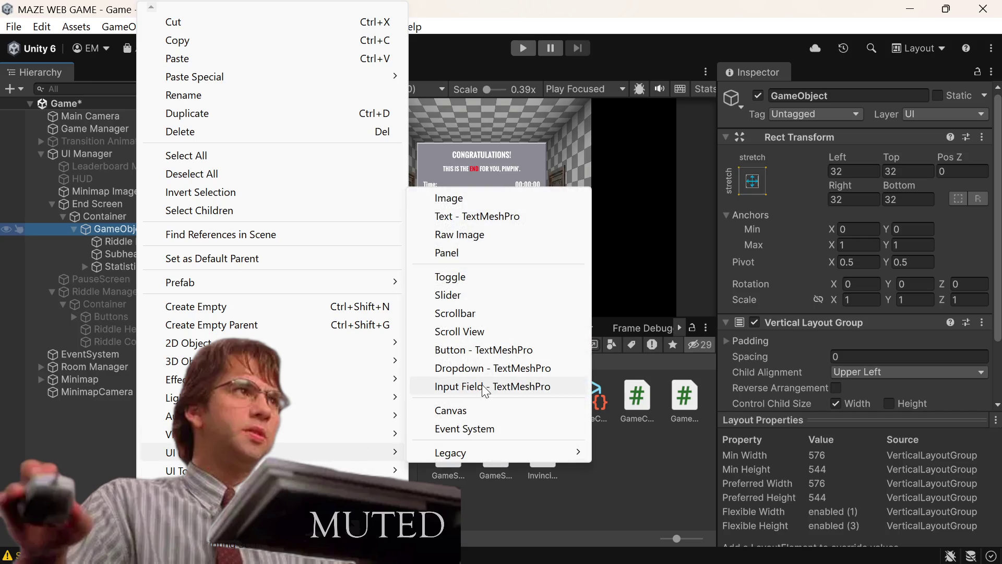
pyautogui.click(492, 200)
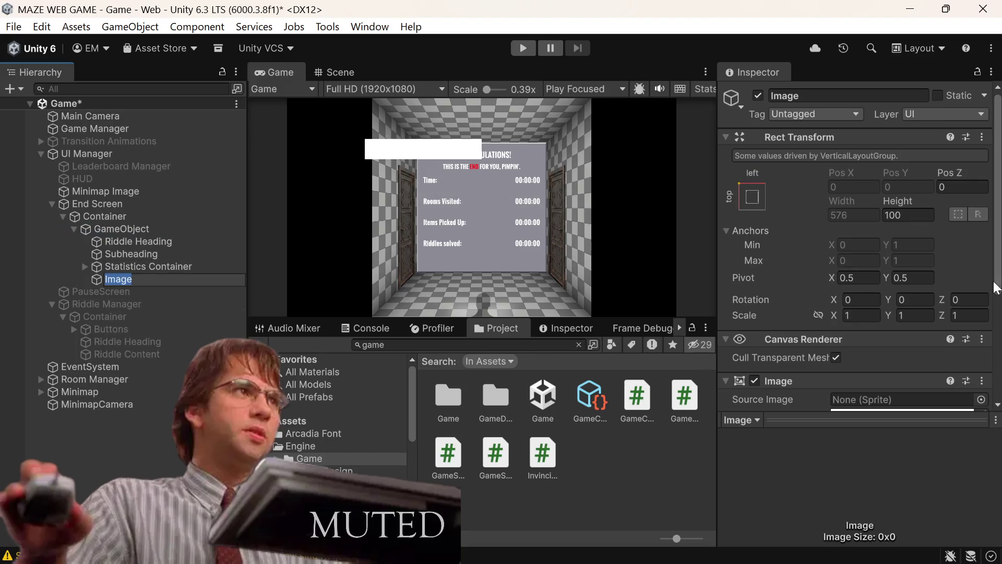
pyautogui.click(115, 277)
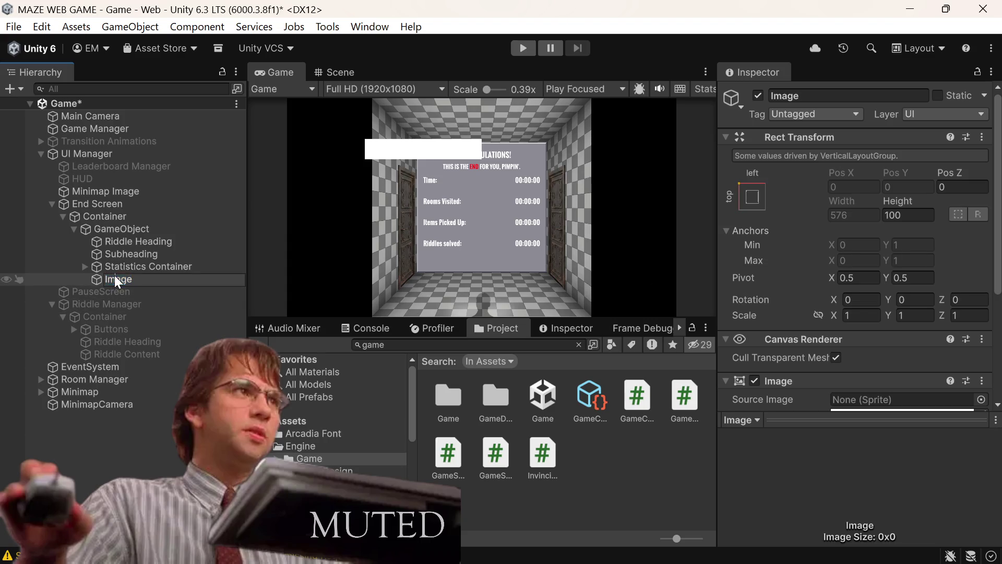
pyautogui.click(92, 283)
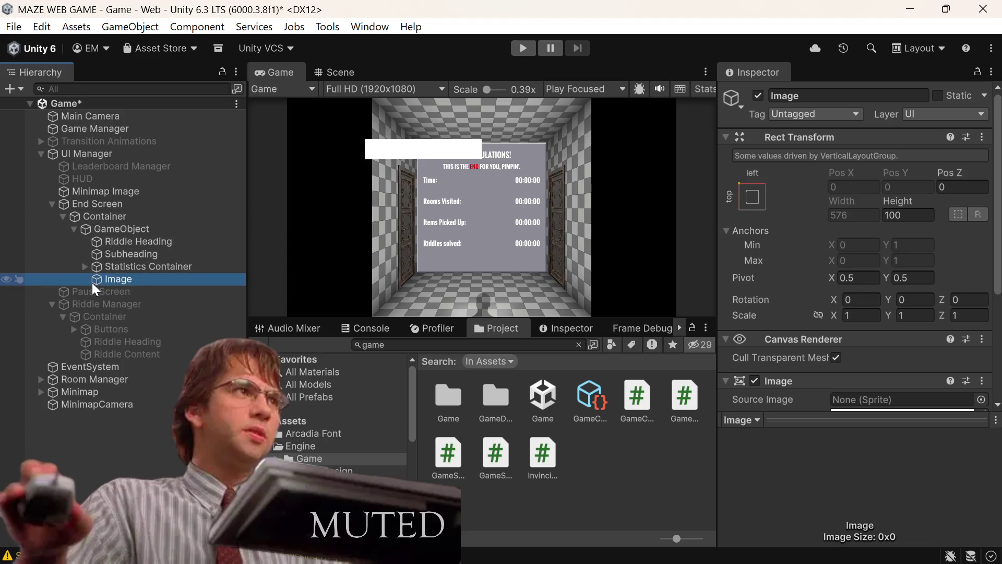
pyautogui.moveTo(92, 283); pyautogui.dragTo(104, 234)
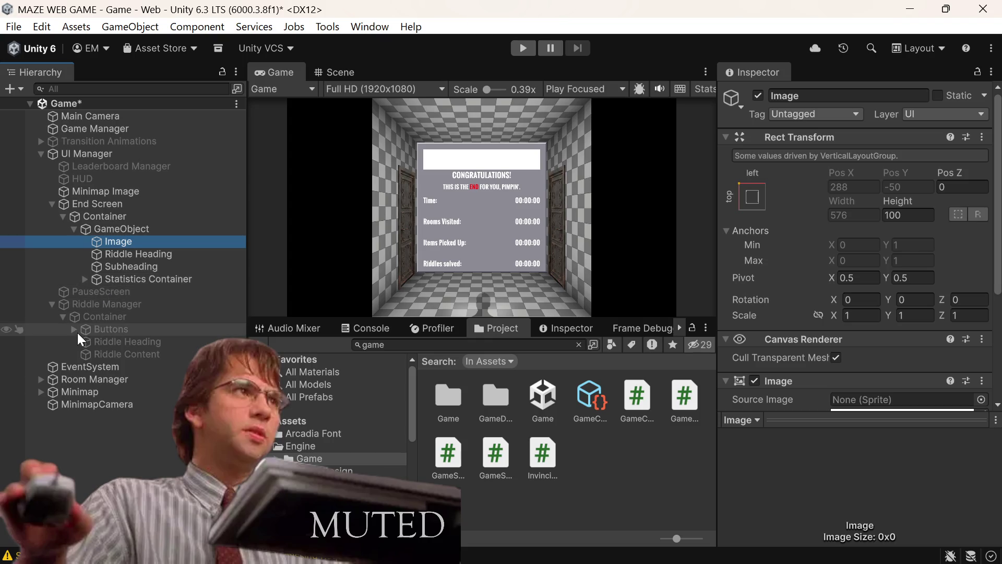
pyautogui.hotkey('ctrl', 'z')
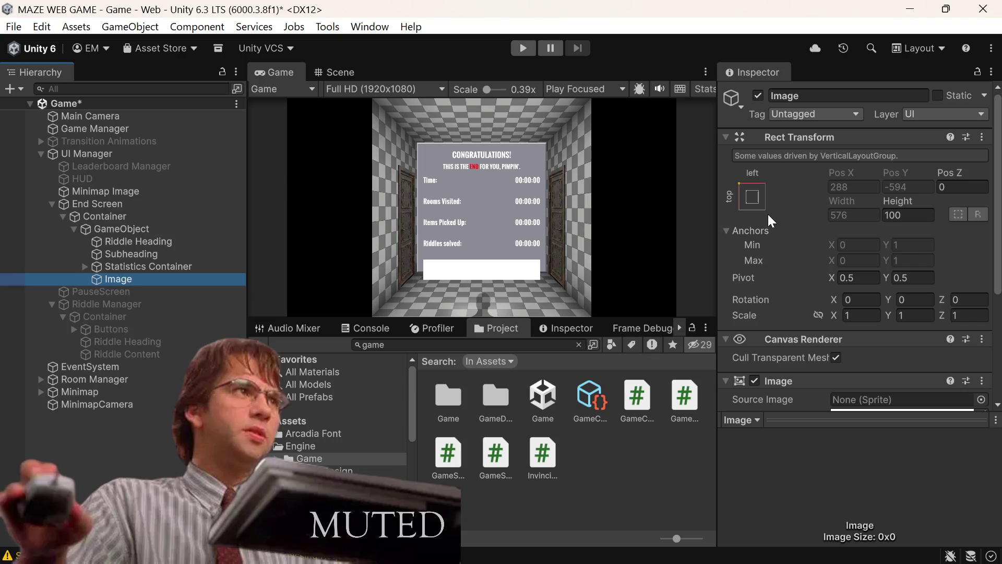
# Give the Image the Button Tile Green source sprite
pyautogui.click(753, 198)
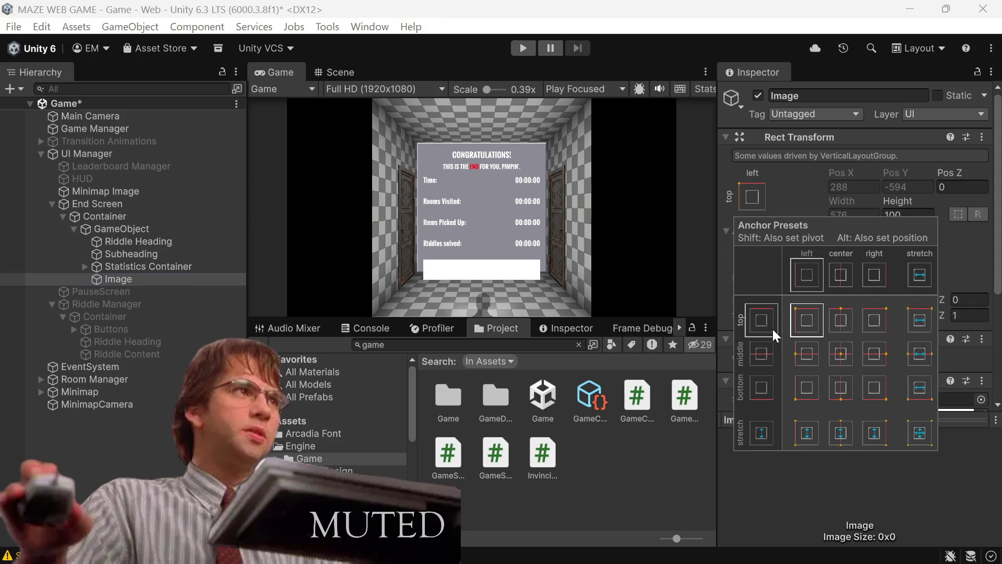
pyautogui.click(815, 490)
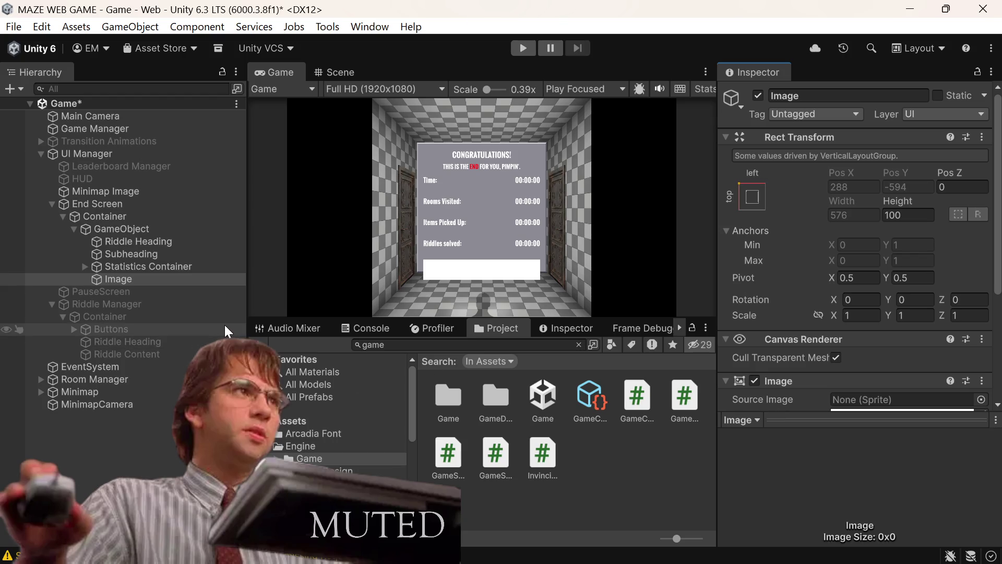
pyautogui.scroll(-5, 964, 224)
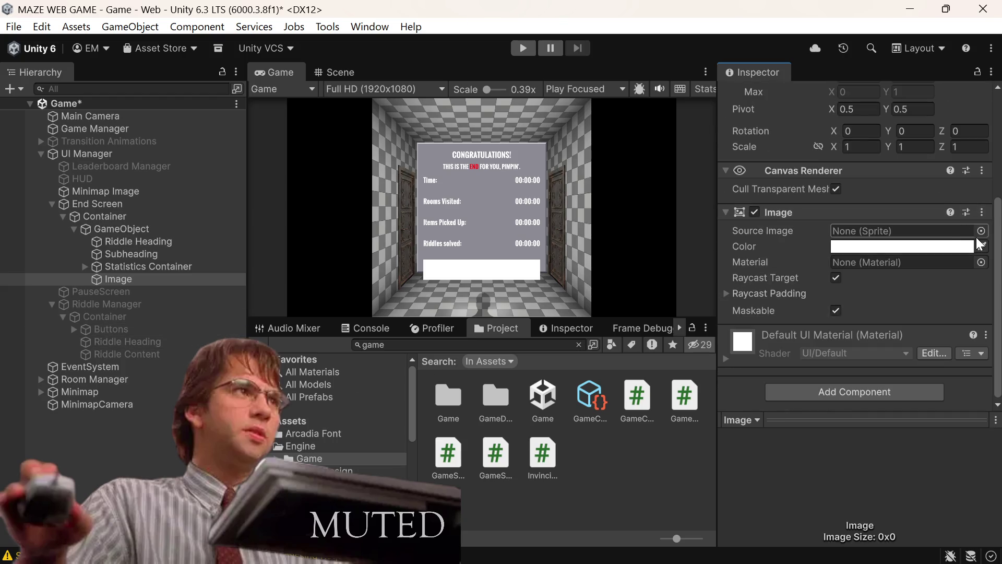
pyautogui.click(983, 232)
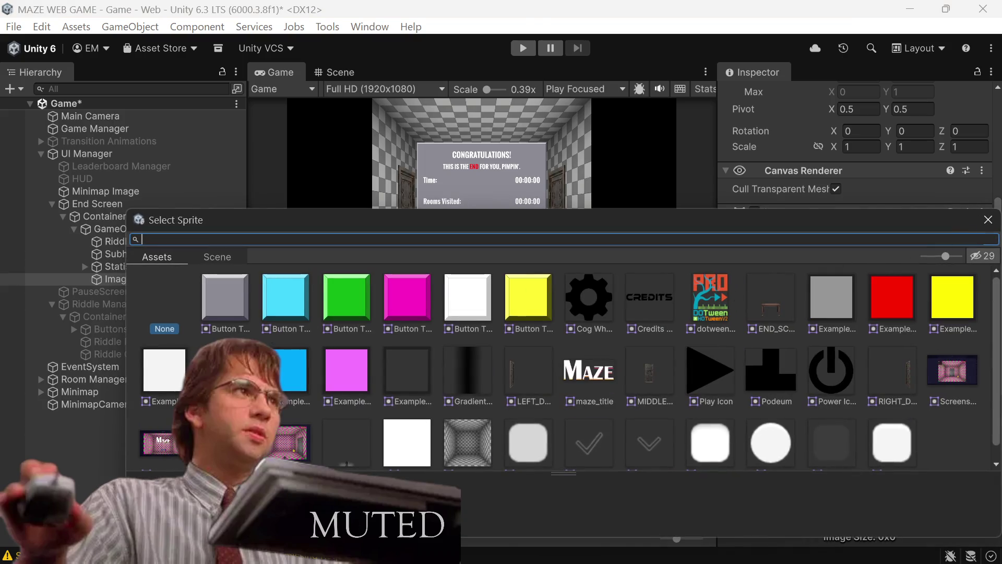
pyautogui.click(354, 298)
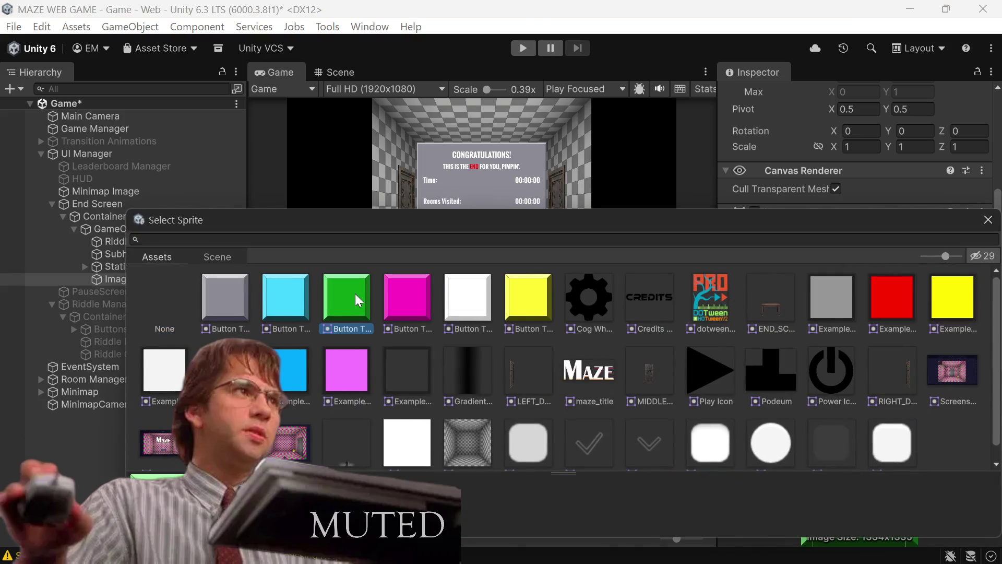
pyautogui.doubleClick(355, 296)
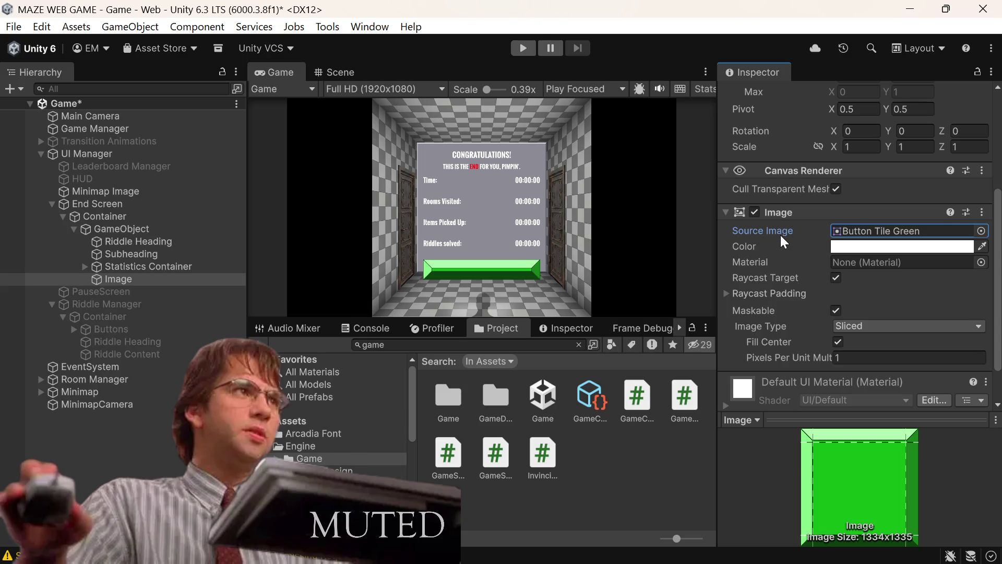
# Set the Image's Pixels Per Unit Multiplier to 8
pyautogui.scroll(-3, 781, 235)
pyautogui.click(841, 310)
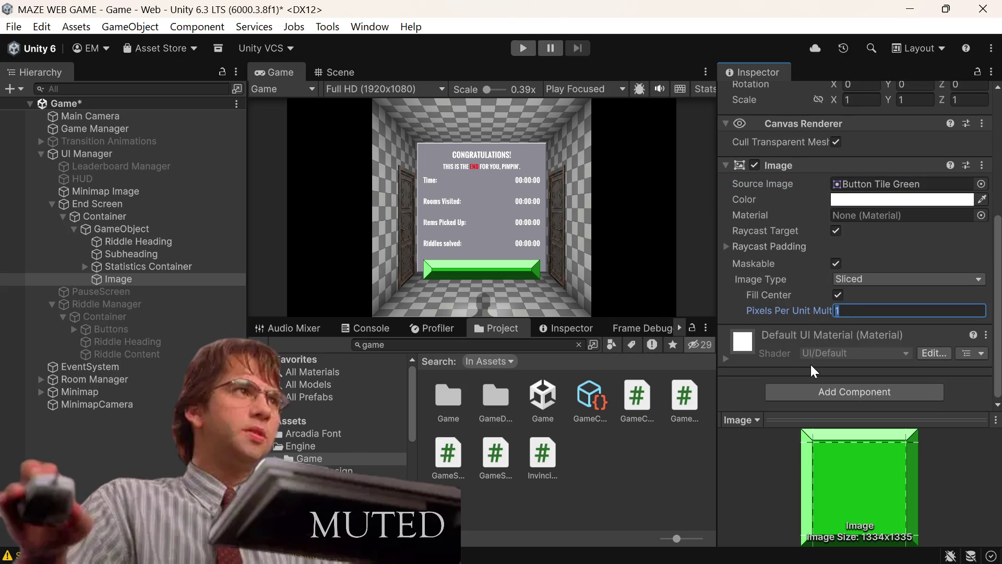
pyautogui.write('8')
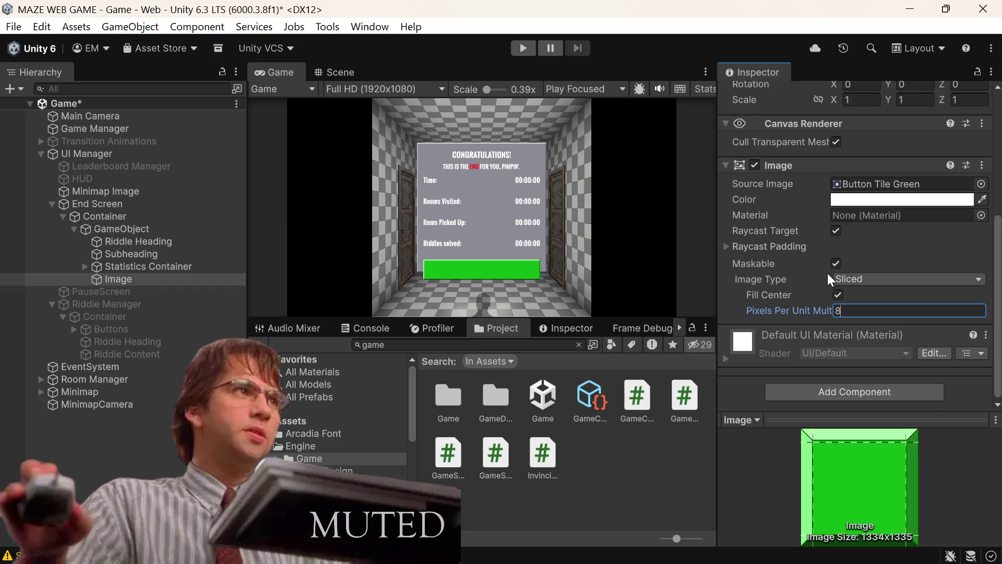
pyautogui.scroll(5, 836, 235)
pyautogui.click(904, 168)
pyautogui.click(904, 168)
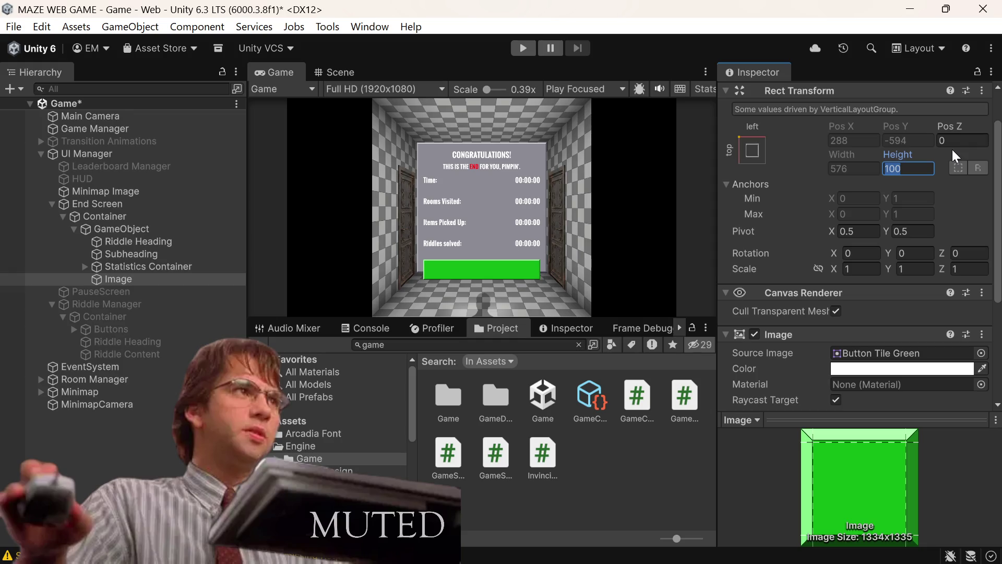
# Set the Image height to 48 and move it above the Statistics Container
pyautogui.write('48')
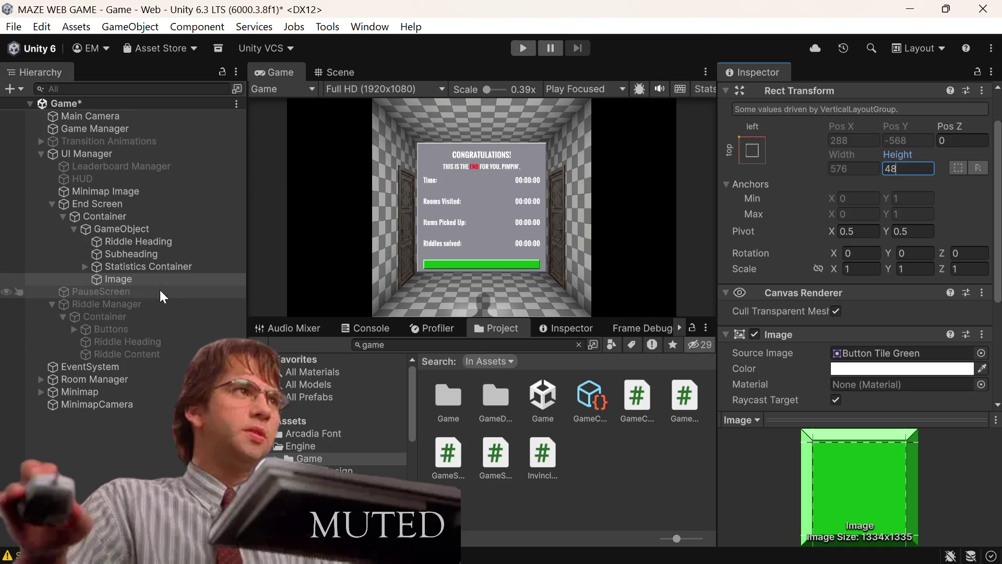
pyautogui.moveTo(122, 281)
pyautogui.mouseDown()
pyautogui.moveTo(142, 209)
pyautogui.moveTo(137, 235)
pyautogui.moveTo(113, 237)
pyautogui.moveTo(112, 271)
pyautogui.mouseUp()
pyautogui.click(118, 232)
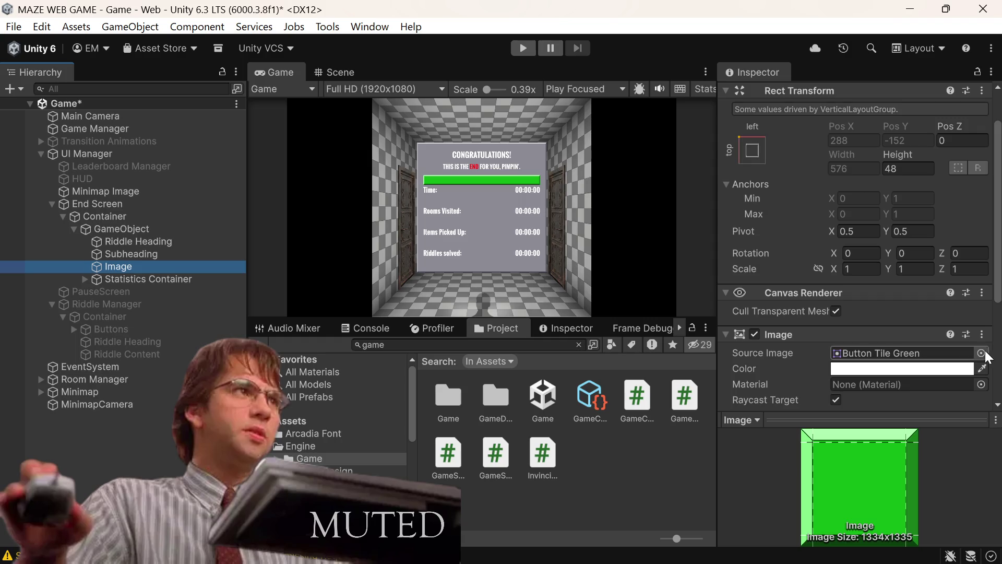
# Shrink the Image to 8 tall and place it above the Subheading
pyautogui.click(904, 169)
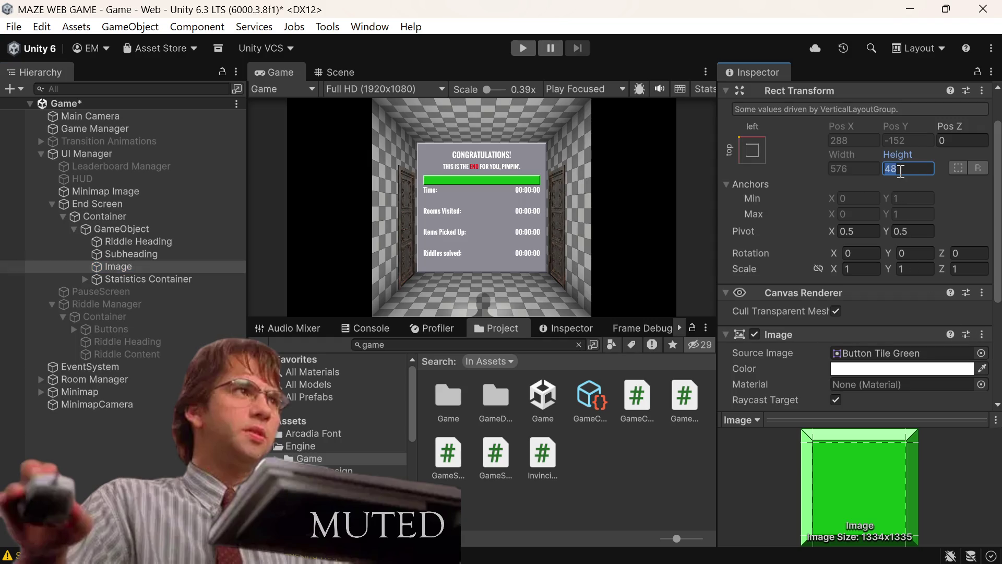
pyautogui.write('12')
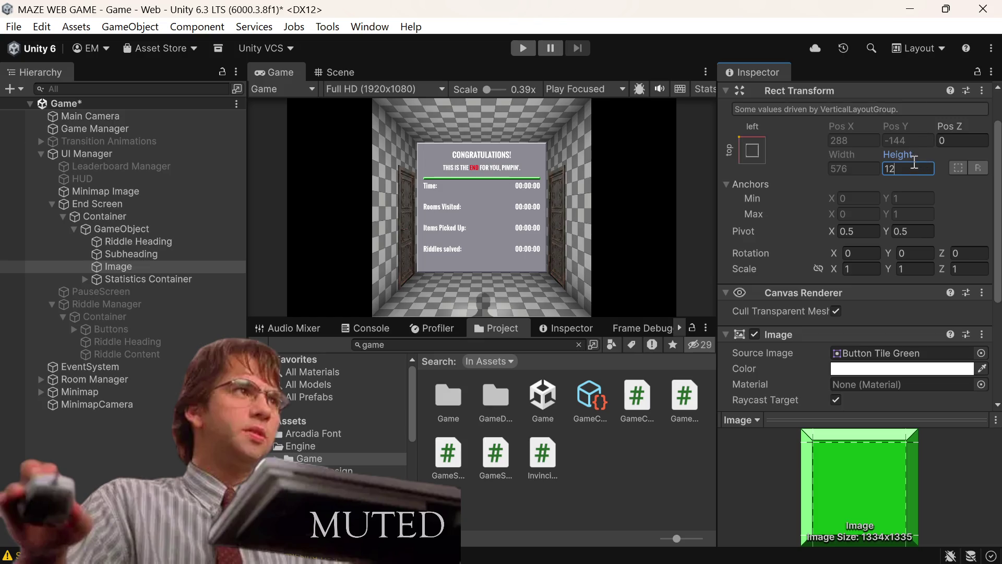
pyautogui.press('BackSpace')
pyautogui.press('BackSpace')
pyautogui.write('8')
pyautogui.click(140, 268)
pyautogui.moveTo(143, 263); pyautogui.dragTo(151, 246)
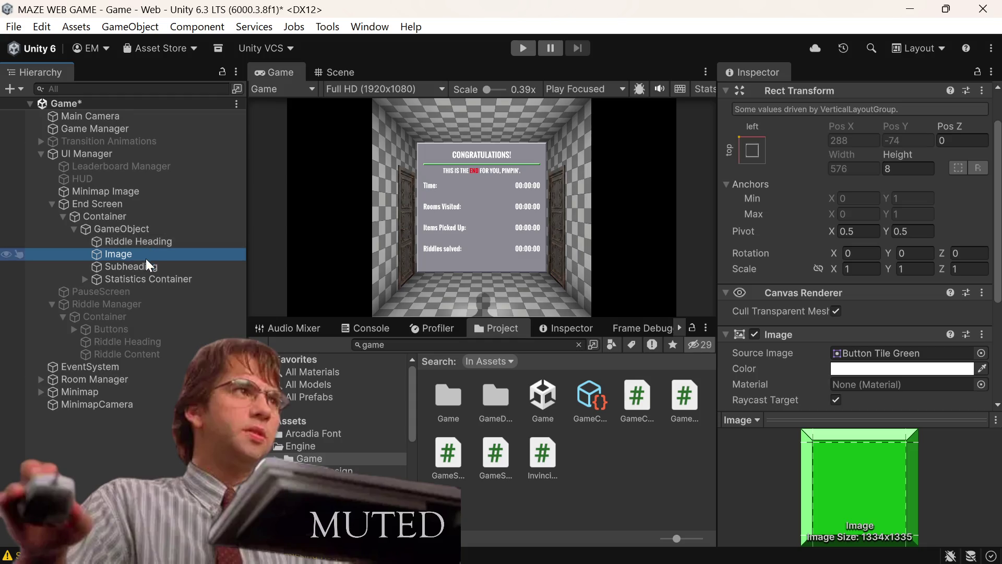
# Duplicate the Image divider and move Image (1) below the Subheading
pyautogui.rightClick(149, 259)
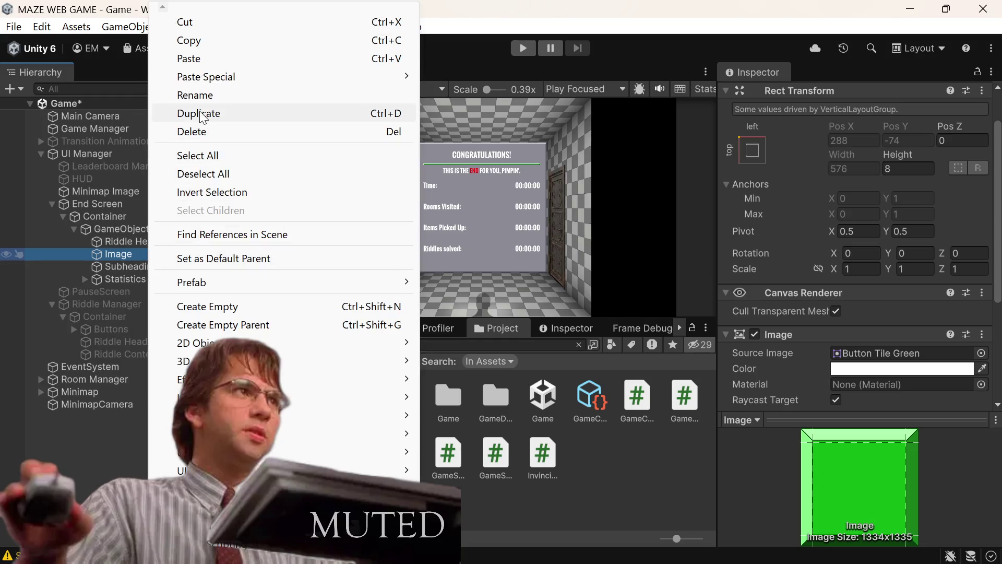
pyautogui.click(199, 112)
pyautogui.moveTo(134, 265); pyautogui.dragTo(133, 284)
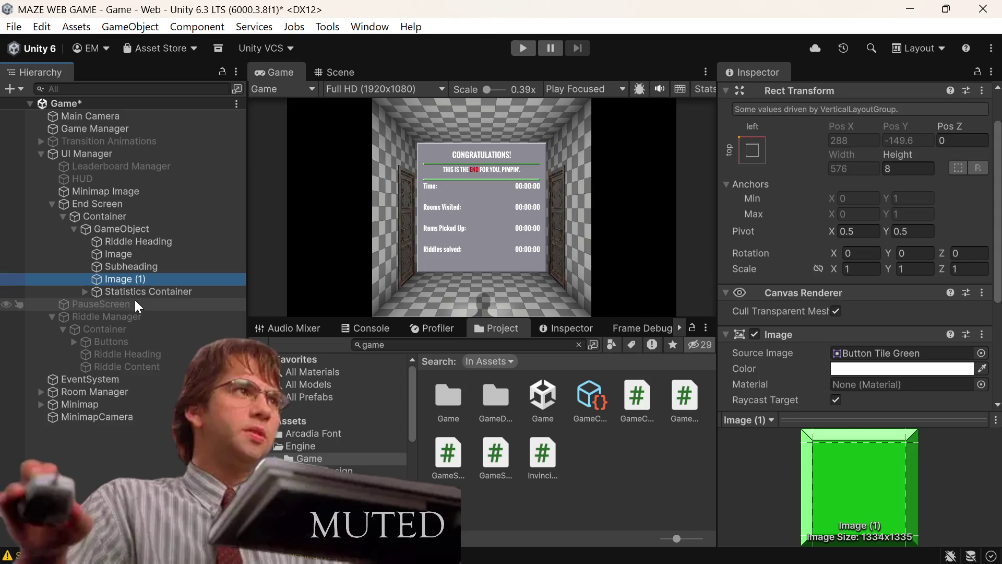
# Set Image (1)'s source sprite to the grey Button Tile
pyautogui.click(981, 352)
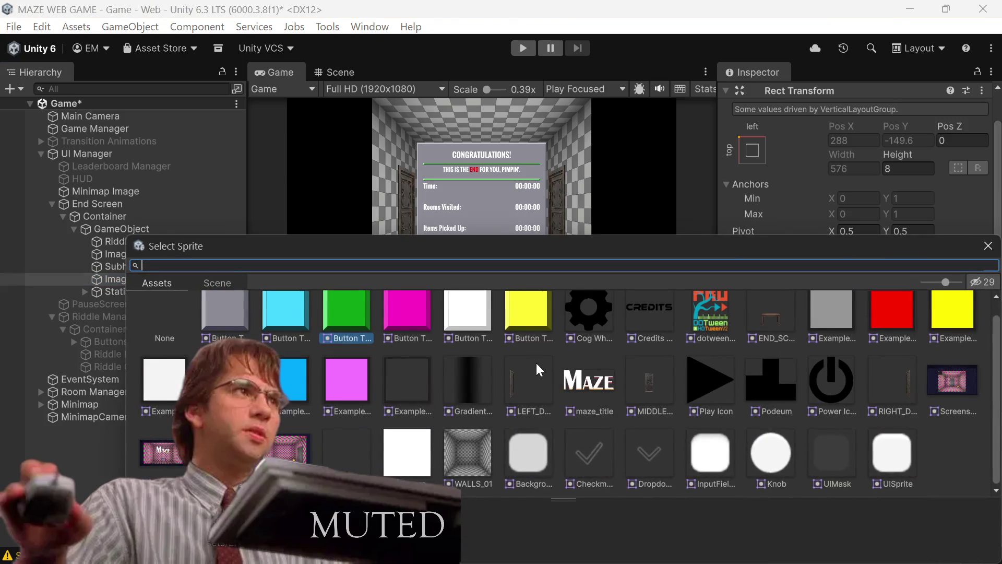
pyautogui.scroll(1, 532, 355)
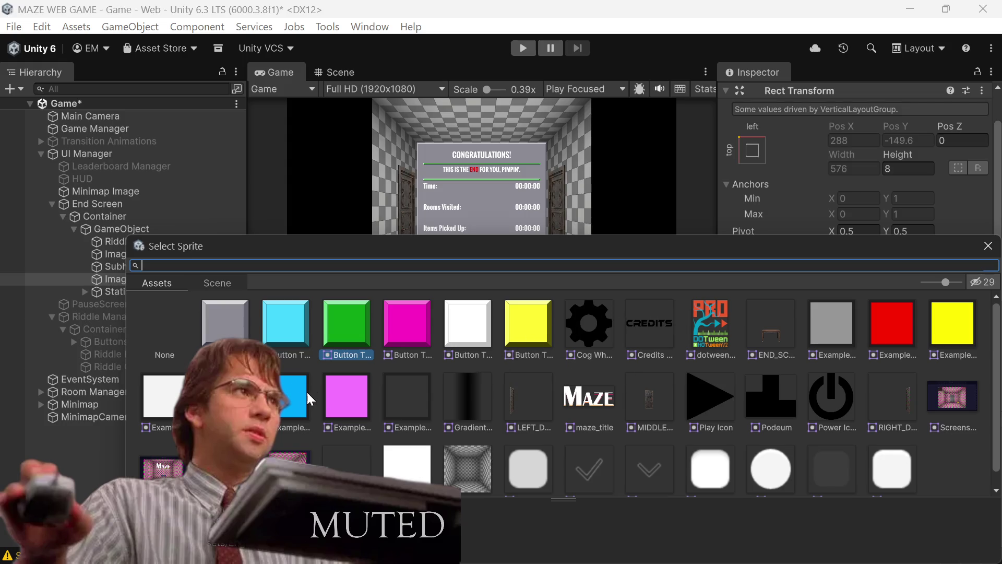
pyautogui.scroll(-1, 364, 384)
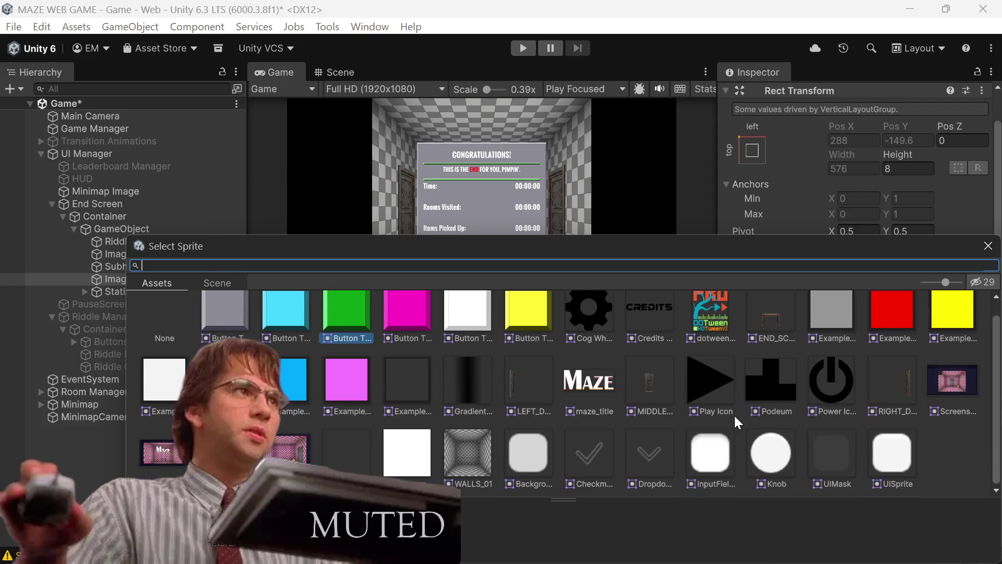
pyautogui.scroll(1, 734, 415)
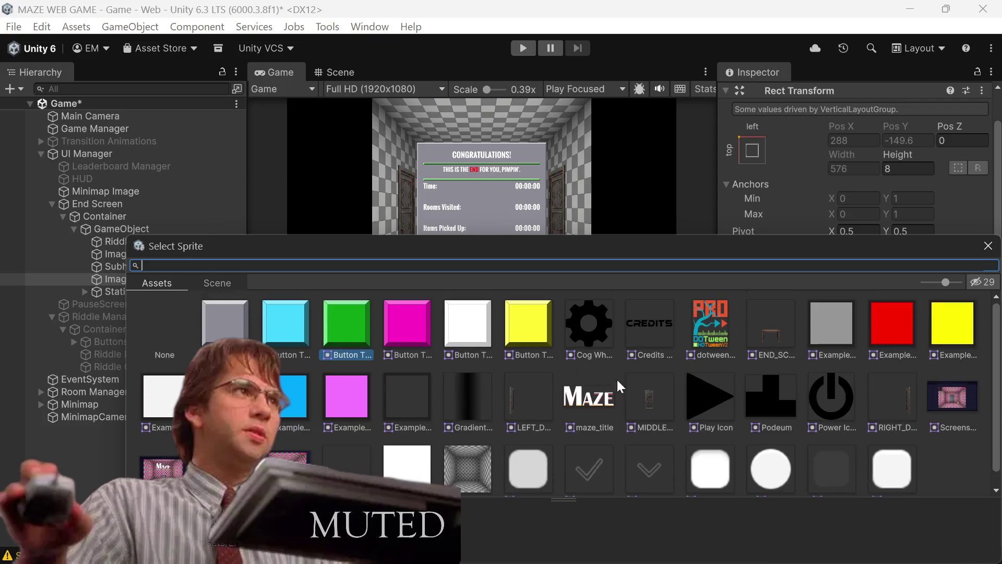
pyautogui.click(208, 336)
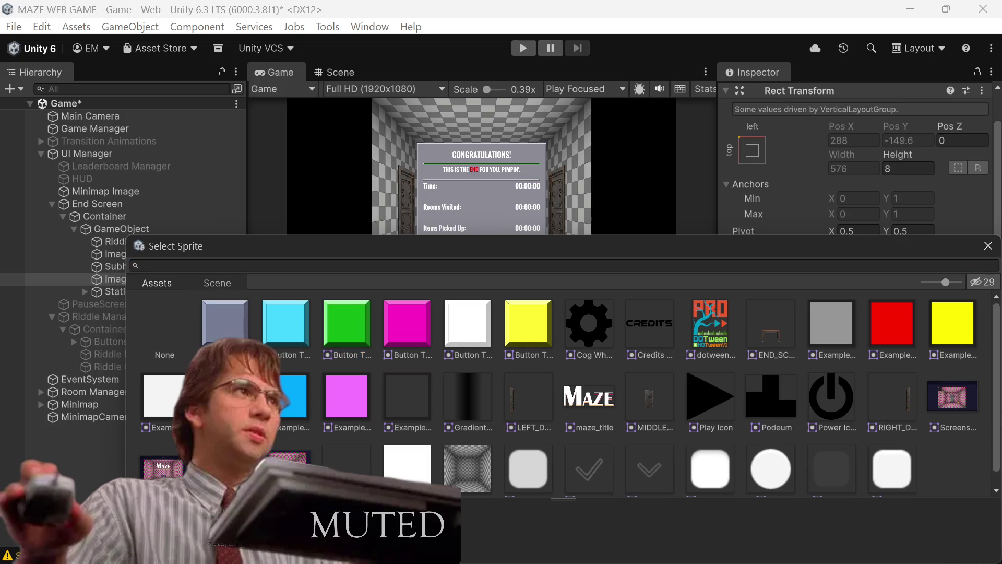
pyautogui.click(988, 246)
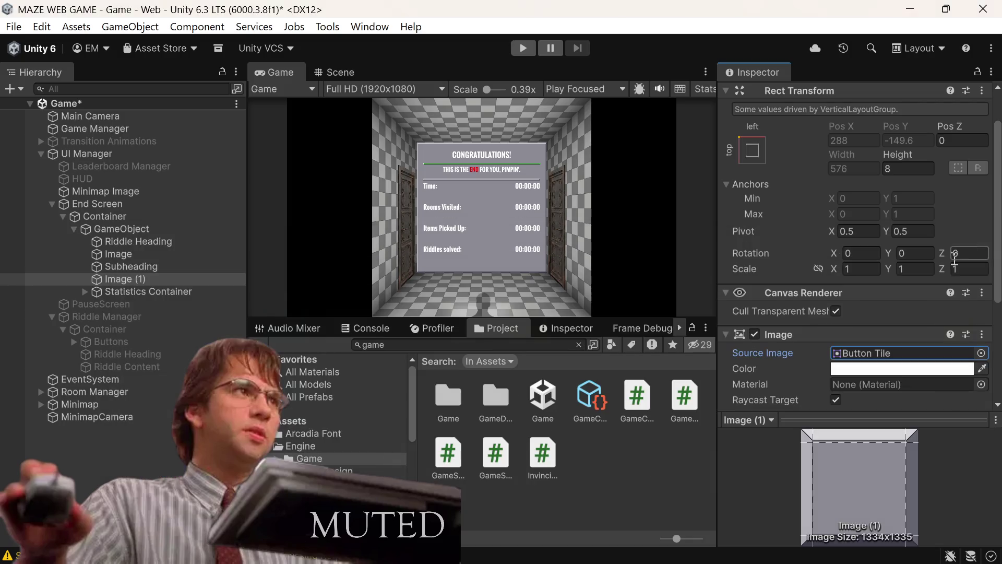
# Set the first divider Image's Source Image to the grey Button Tile sprite, then save the scene
pyautogui.click(146, 254)
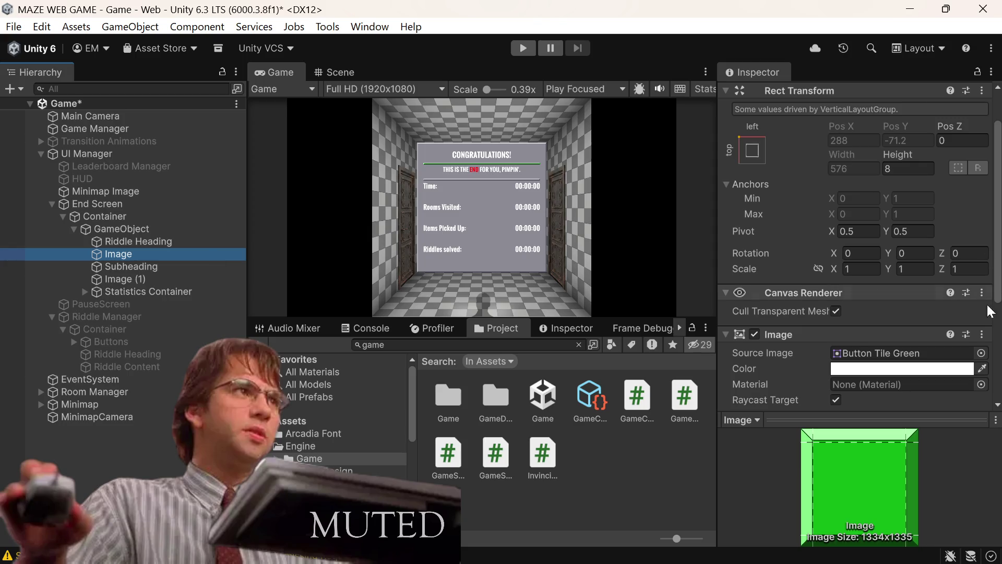
pyautogui.click(982, 353)
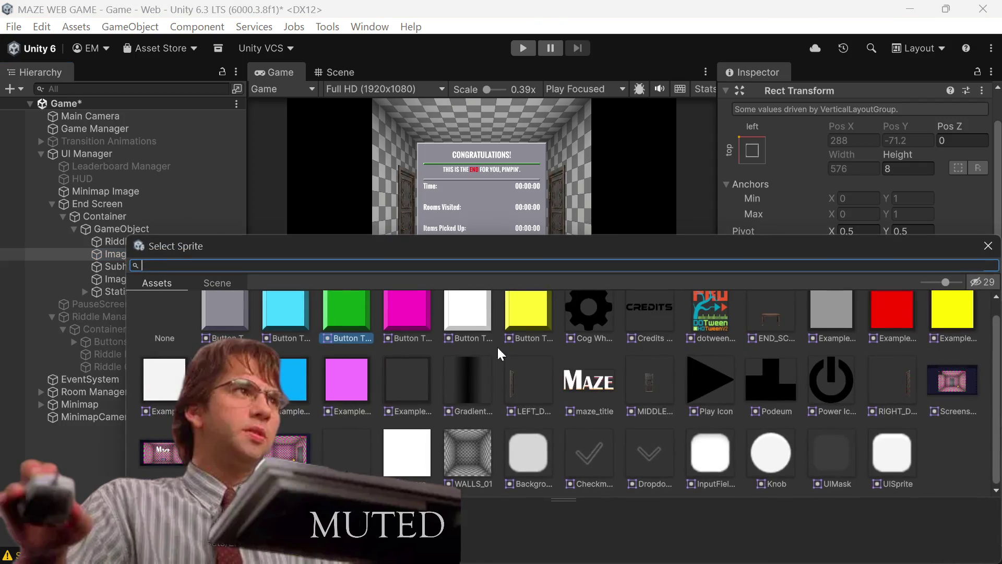
pyautogui.doubleClick(226, 325)
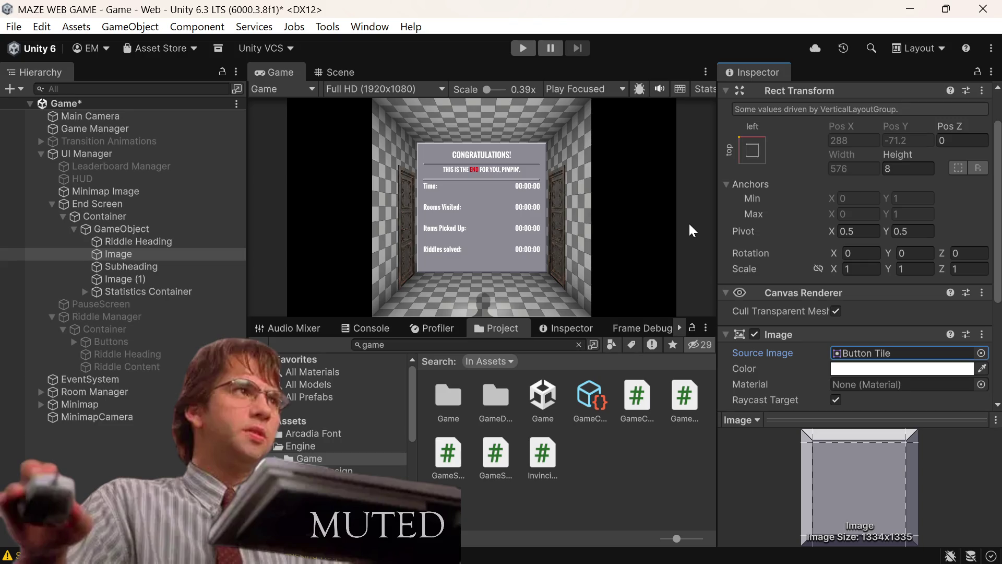
pyautogui.hotkey('ctrl', 's')
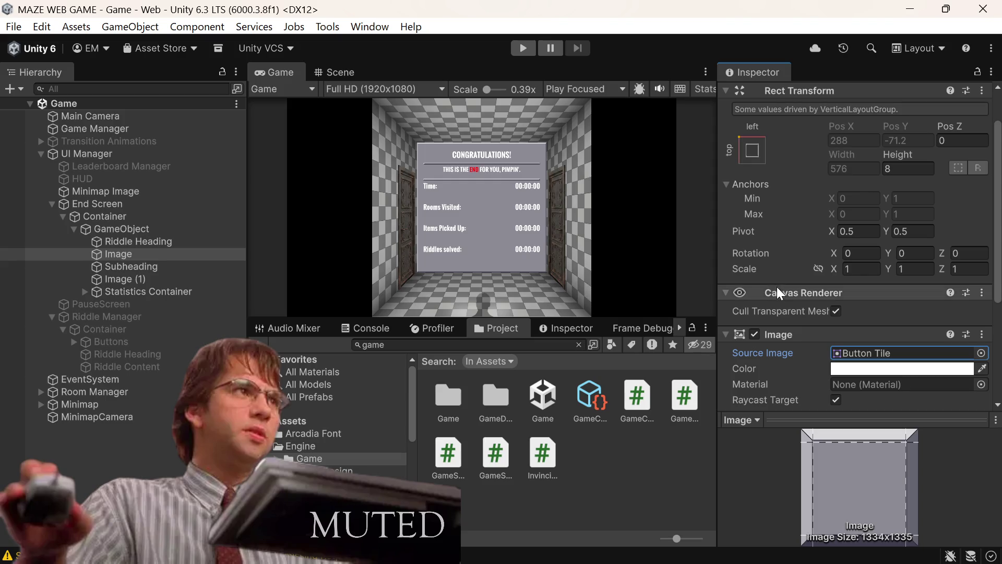
pyautogui.moveTo(820, 563)
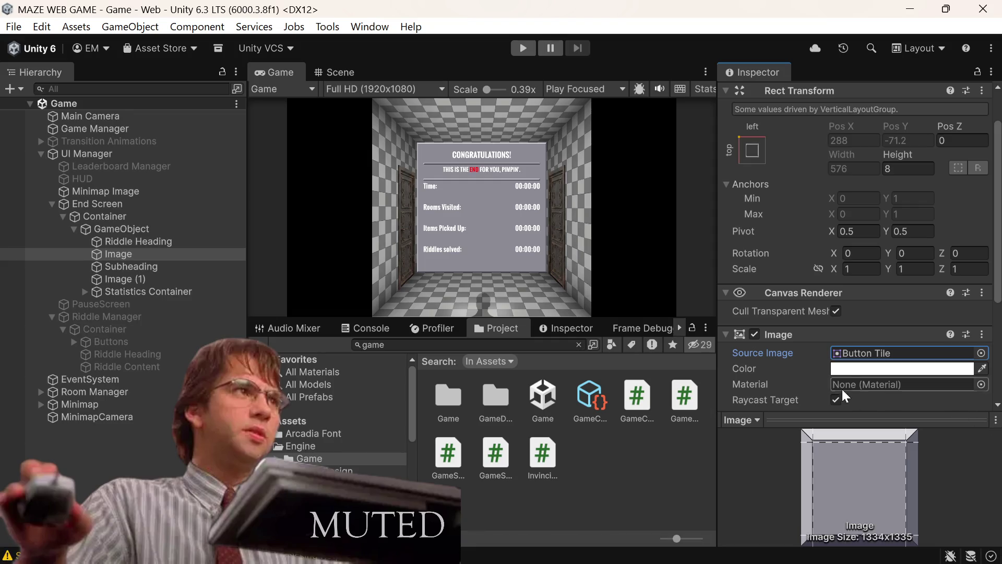